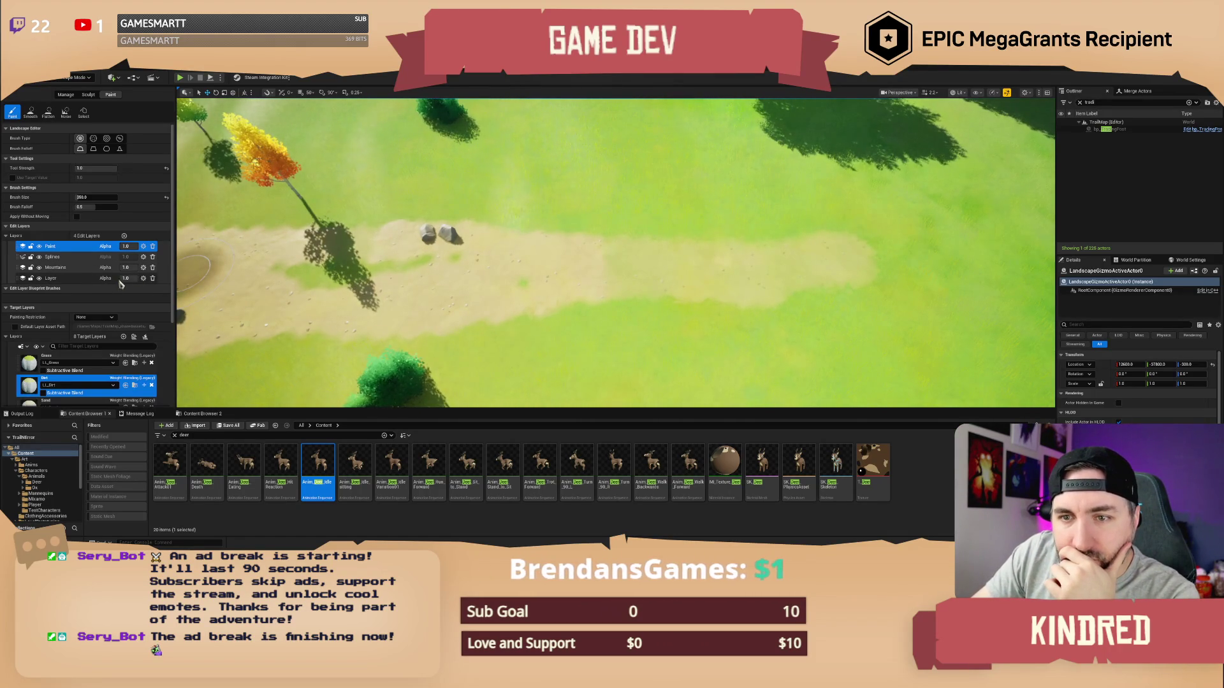
# Hide the Layer edit layer, return to the Paint edit layer, and paint a dirt strip upward from the path
pyautogui.click(39, 278)
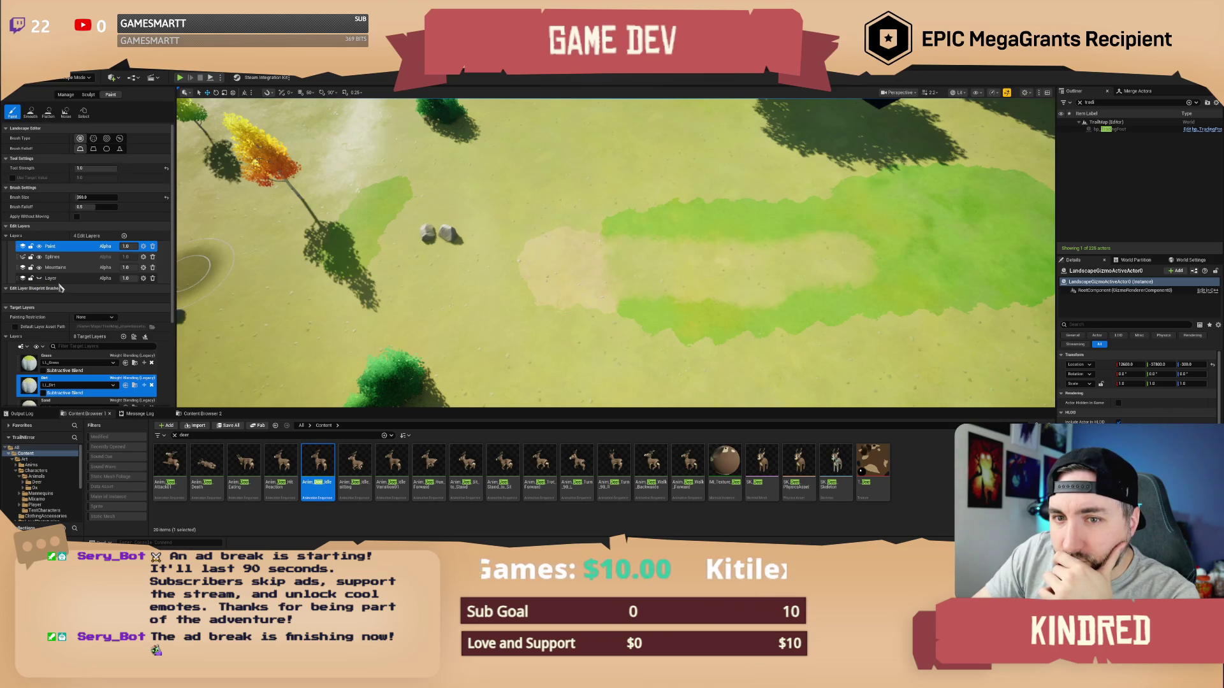
pyautogui.click(41, 281)
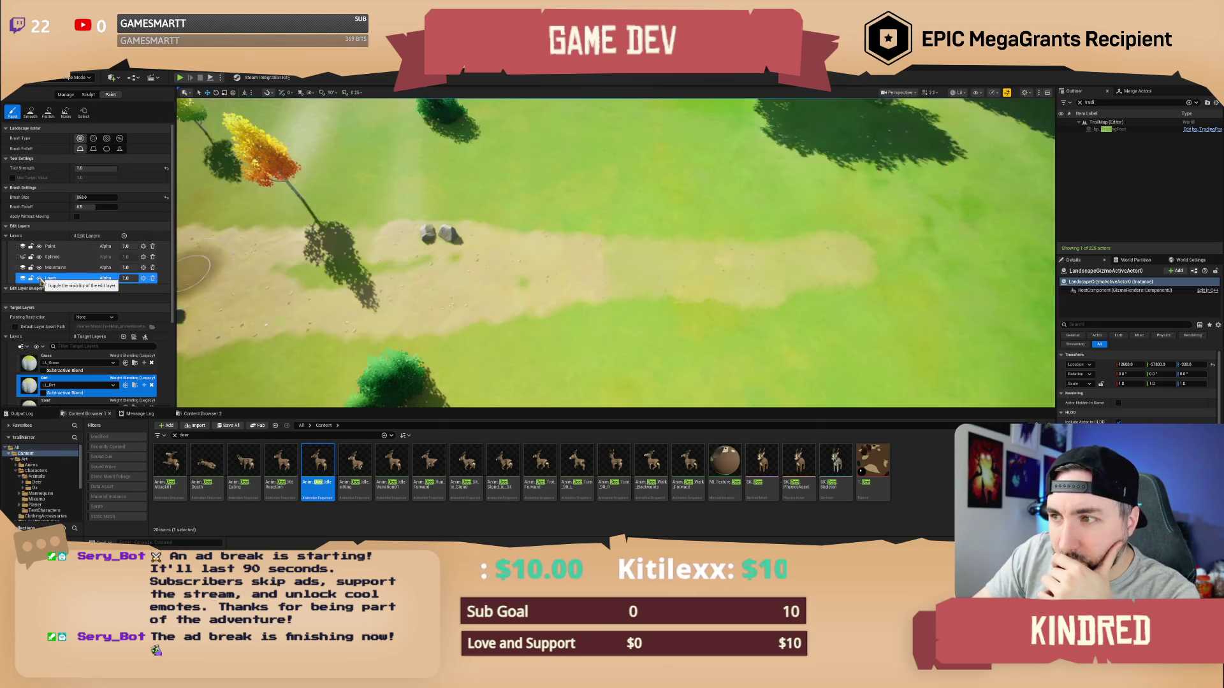
pyautogui.click(63, 248)
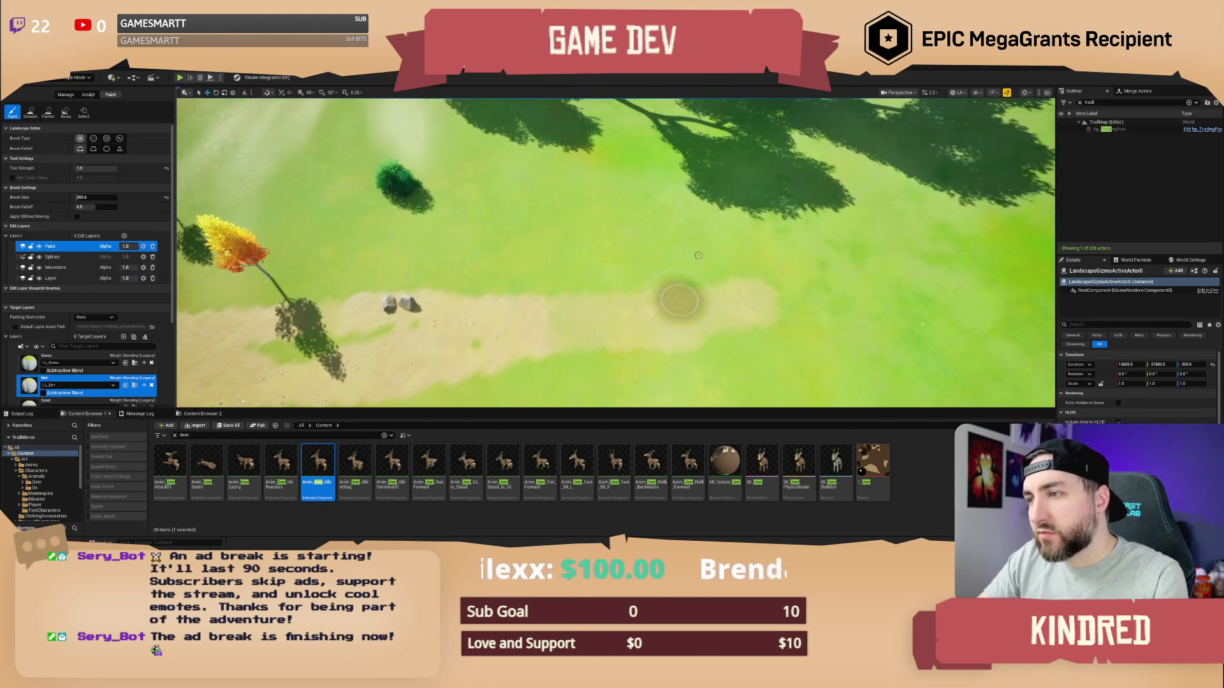
pyautogui.moveTo(698, 293); pyautogui.dragTo(717, 194)
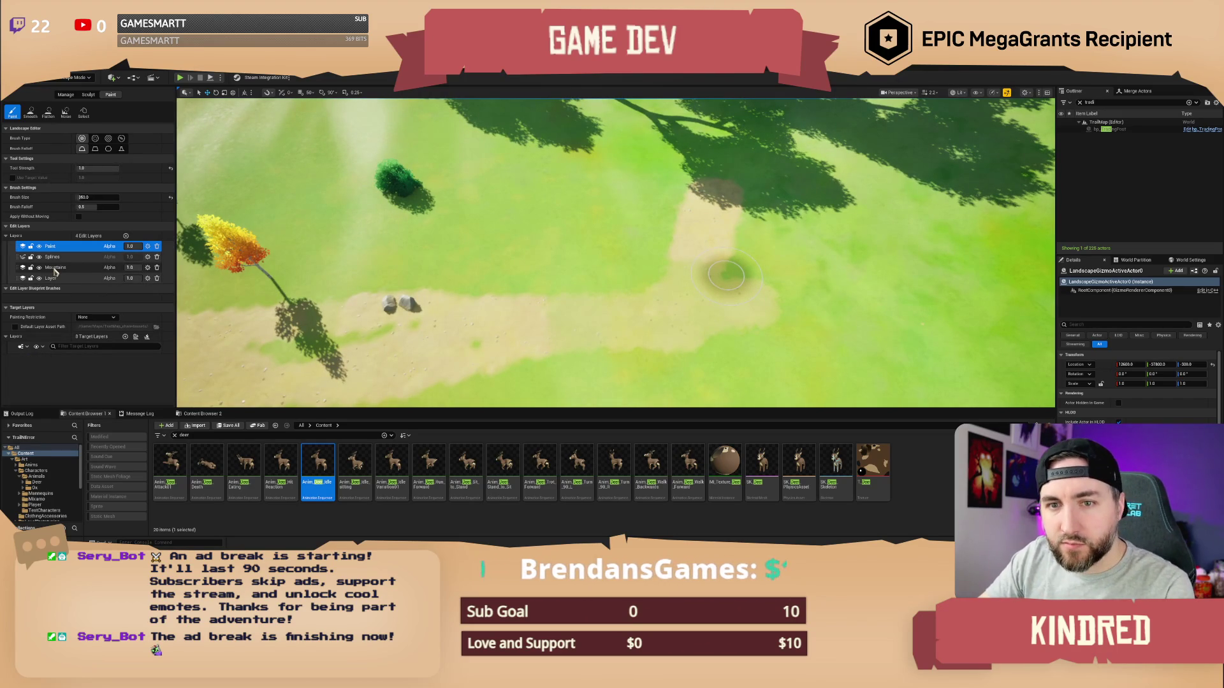
# On the Mountains edit layer, paint strokes that extend and widen the dirt path to the right
pyautogui.click(55, 268)
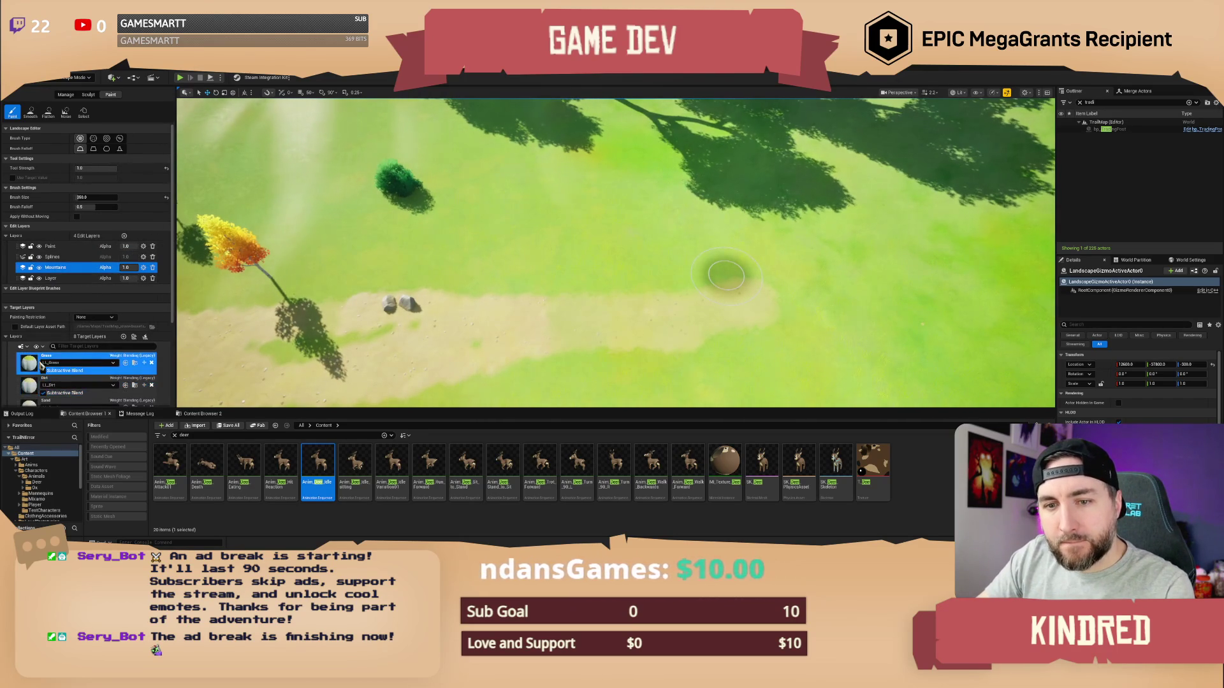
pyautogui.moveTo(542, 319)
pyautogui.mouseDown()
pyautogui.moveTo(761, 306)
pyautogui.moveTo(867, 274)
pyautogui.mouseUp()
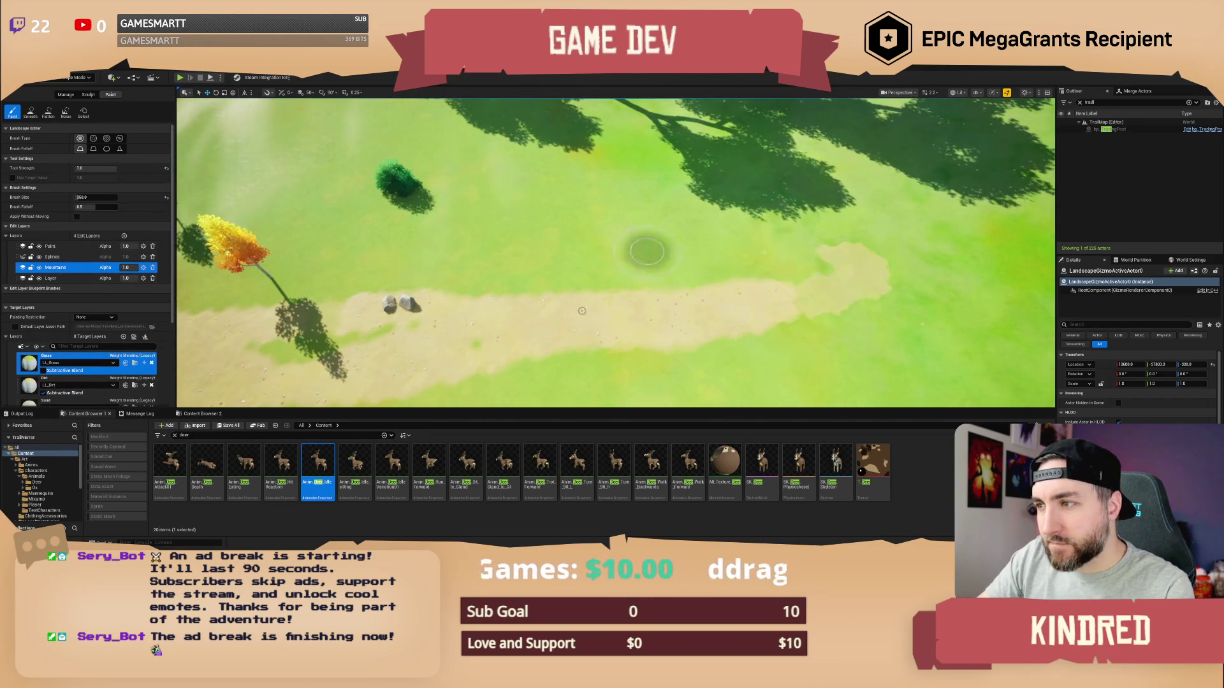
pyautogui.moveTo(647, 251)
pyautogui.mouseDown()
pyautogui.moveTo(688, 348)
pyautogui.moveTo(827, 334)
pyautogui.moveTo(853, 278)
pyautogui.mouseUp()
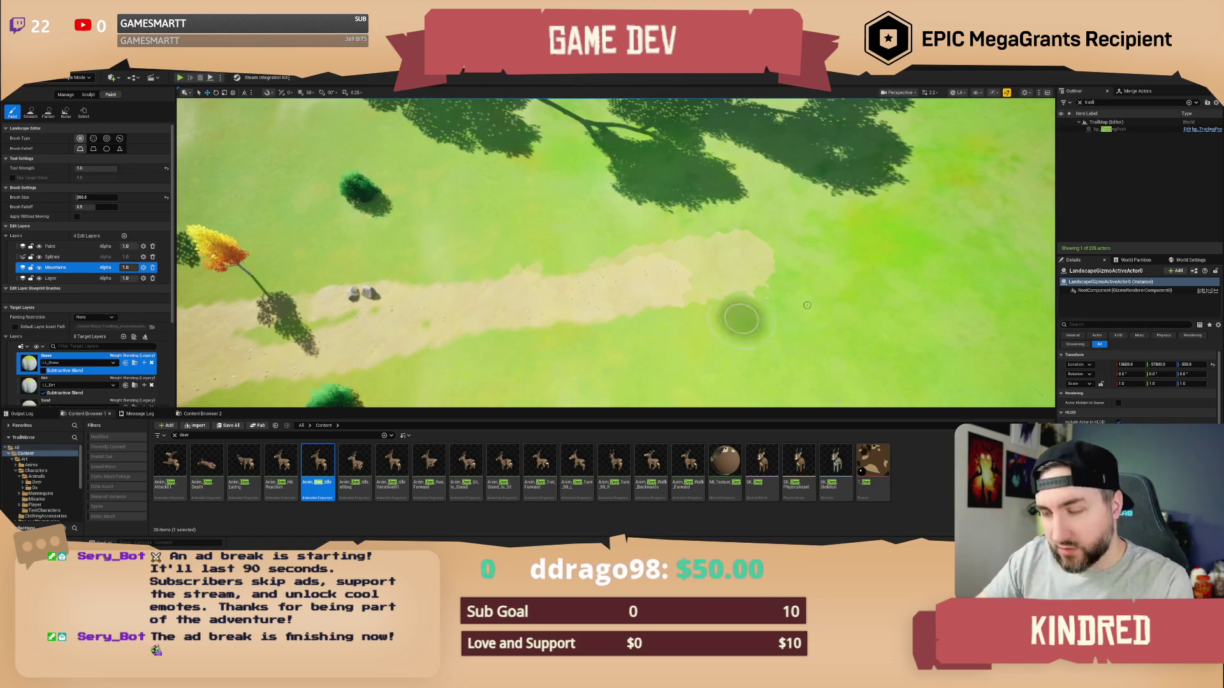
pyautogui.moveTo(741, 320)
pyautogui.mouseDown()
pyautogui.moveTo(754, 303)
pyautogui.moveTo(707, 333)
pyautogui.mouseUp()
pyautogui.moveTo(781, 255)
pyautogui.mouseDown()
pyautogui.moveTo(829, 278)
pyautogui.moveTo(762, 304)
pyautogui.mouseUp()
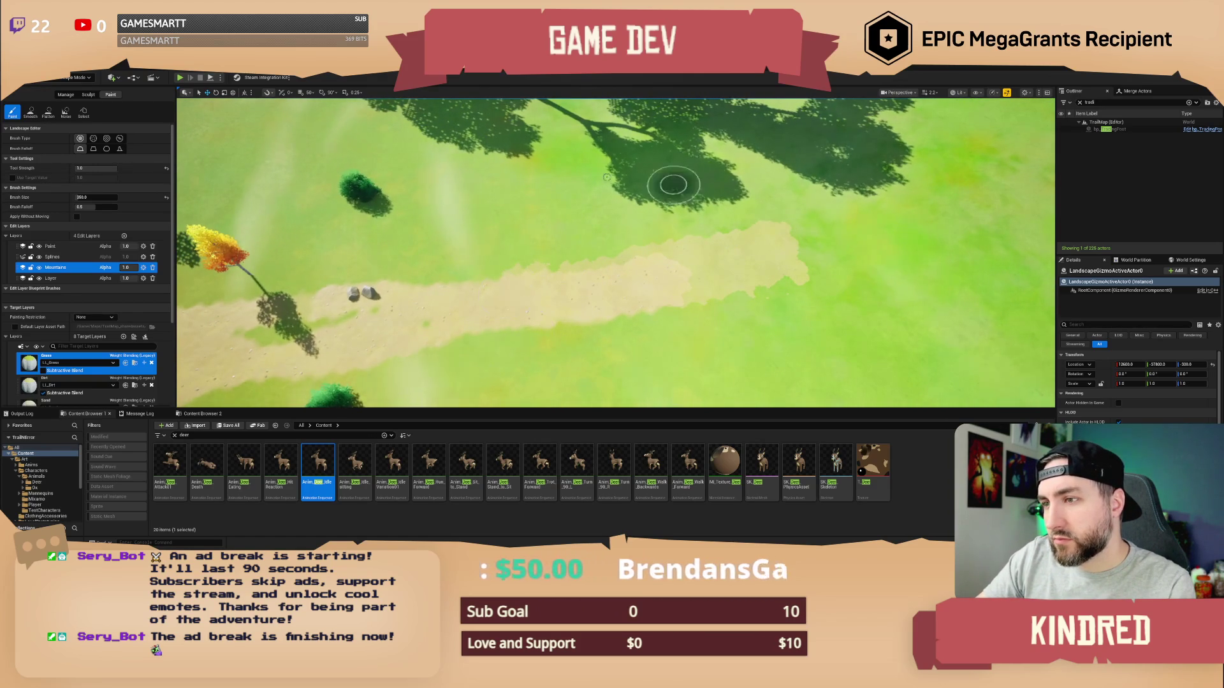
# Switch the target layer between Dirt and Grass, reframe the view, and reselect the Mountains edit layer
pyautogui.click(64, 381)
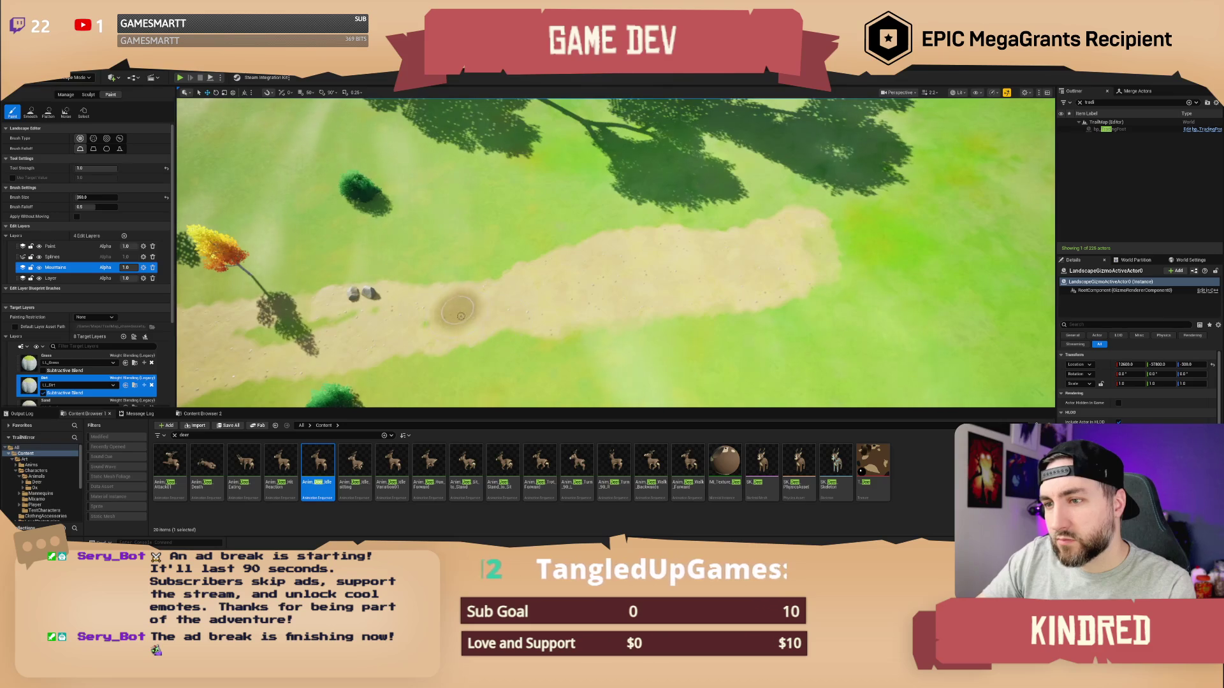
pyautogui.click(68, 372)
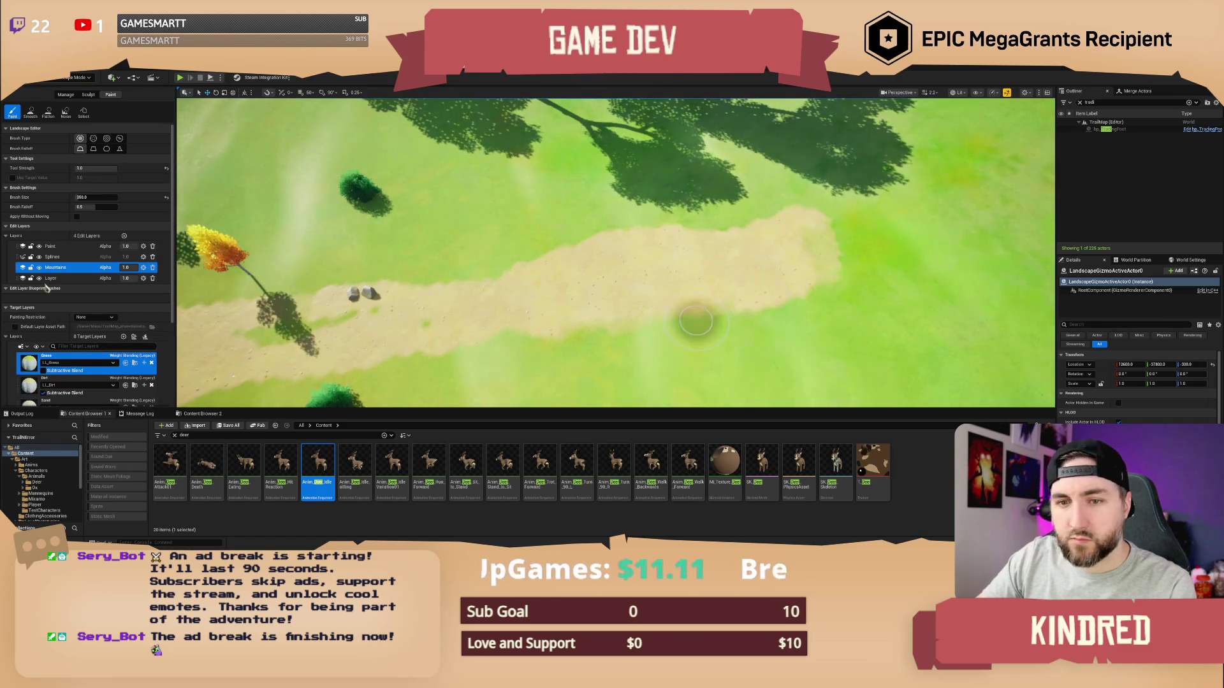
pyautogui.click(51, 247)
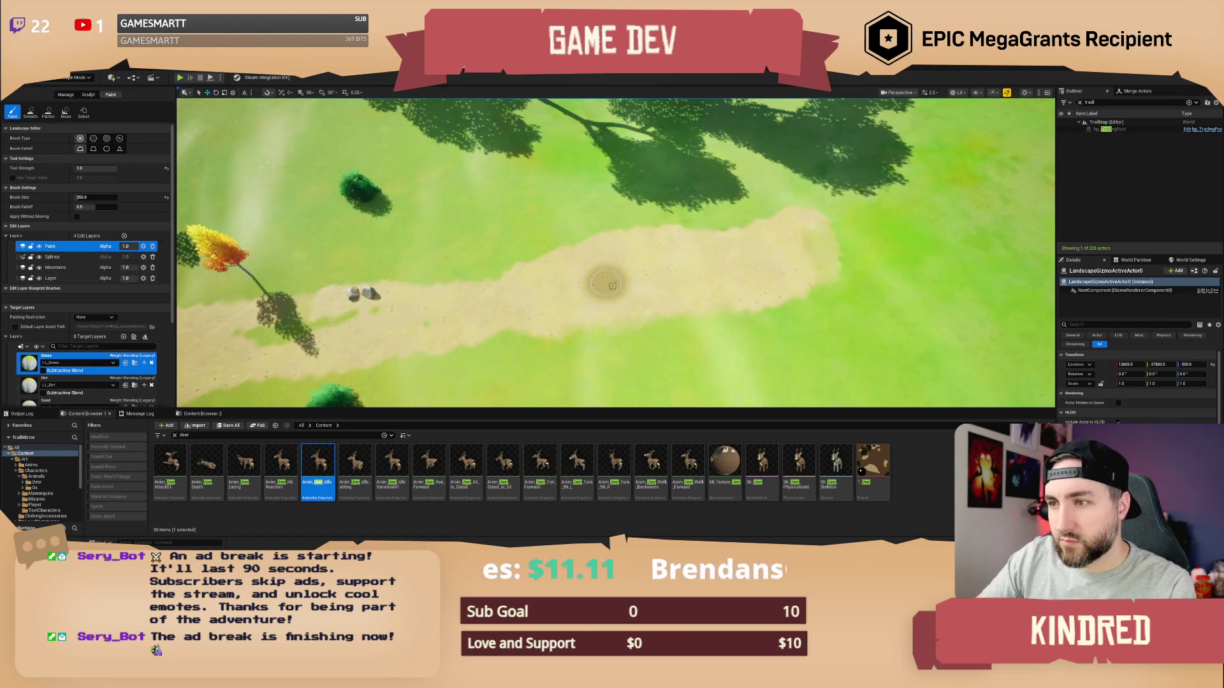
pyautogui.press('Down')
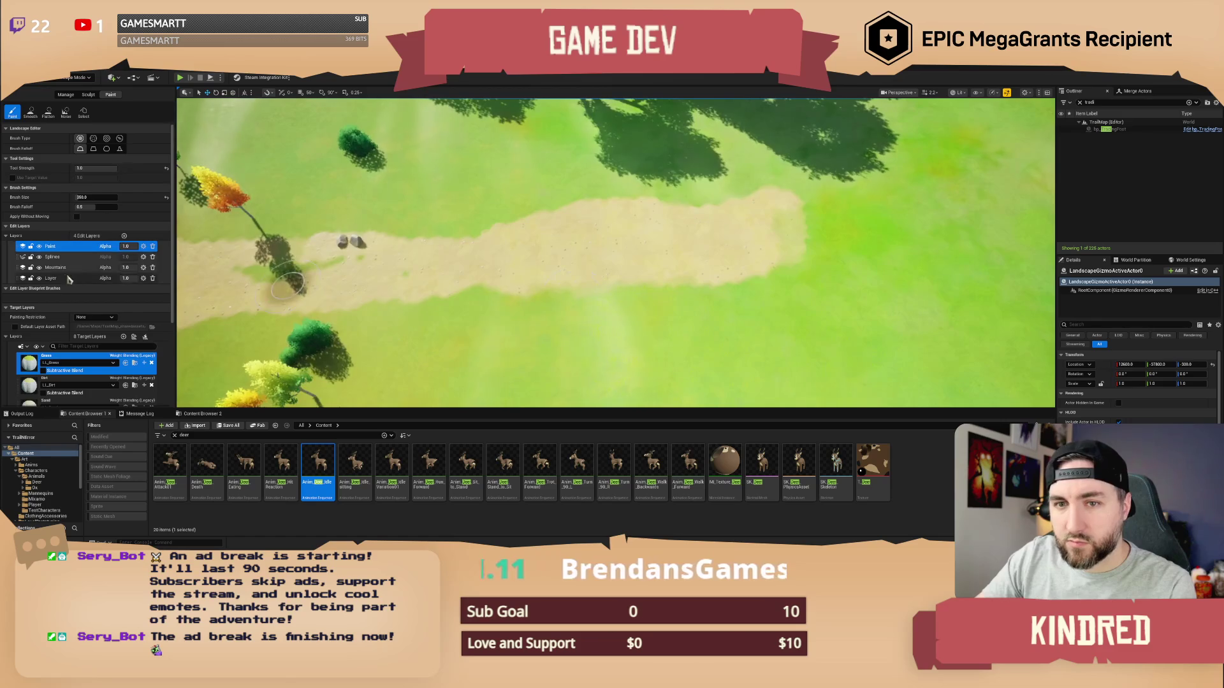
pyautogui.click(55, 268)
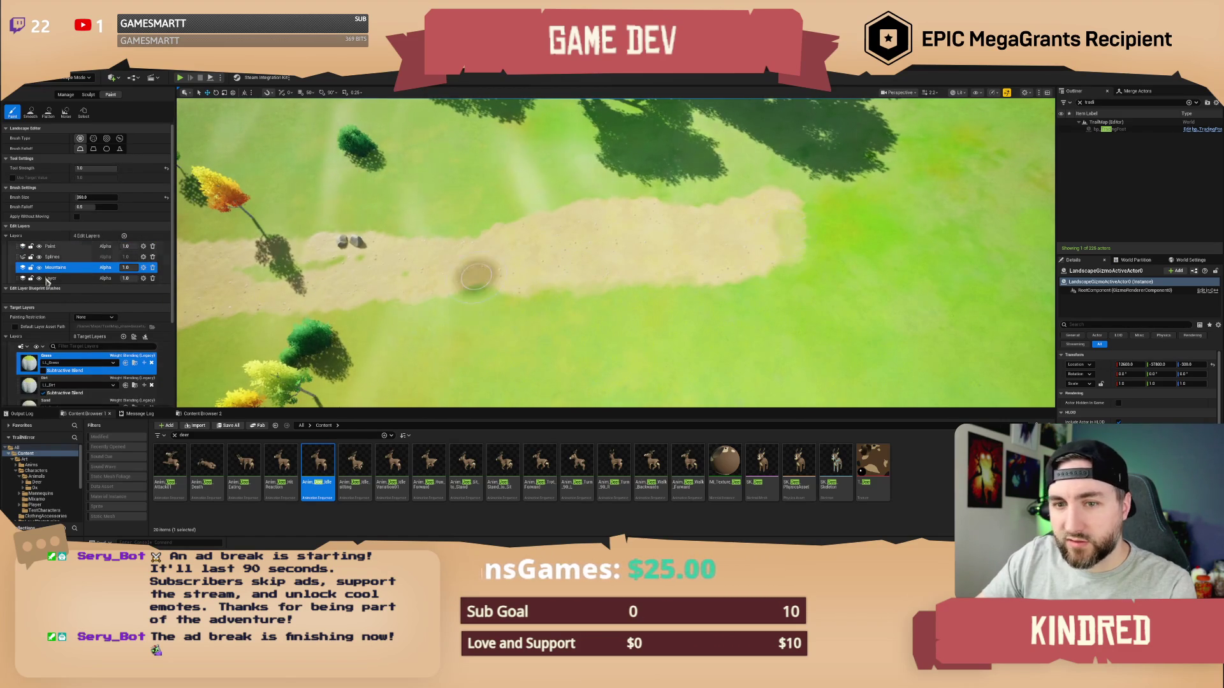
# On the Layer edit layer, repaint the path's right section with Dirt, then paint Grass down-right
pyautogui.click(89, 279)
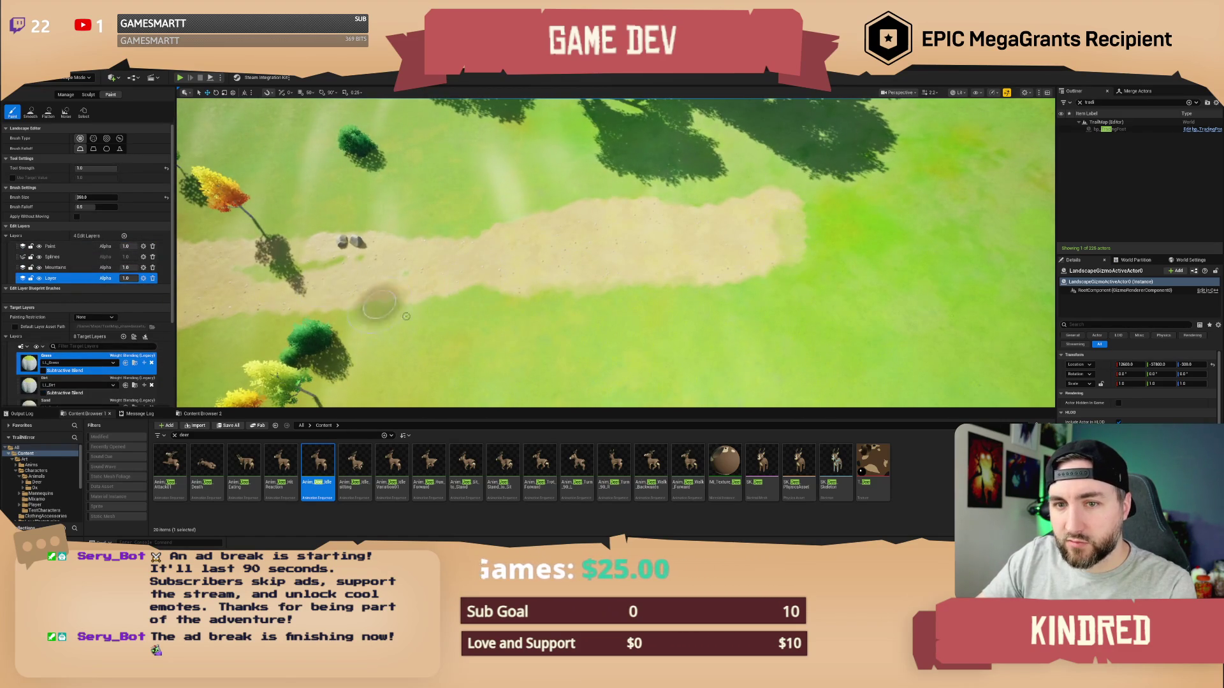
pyautogui.click(37, 386)
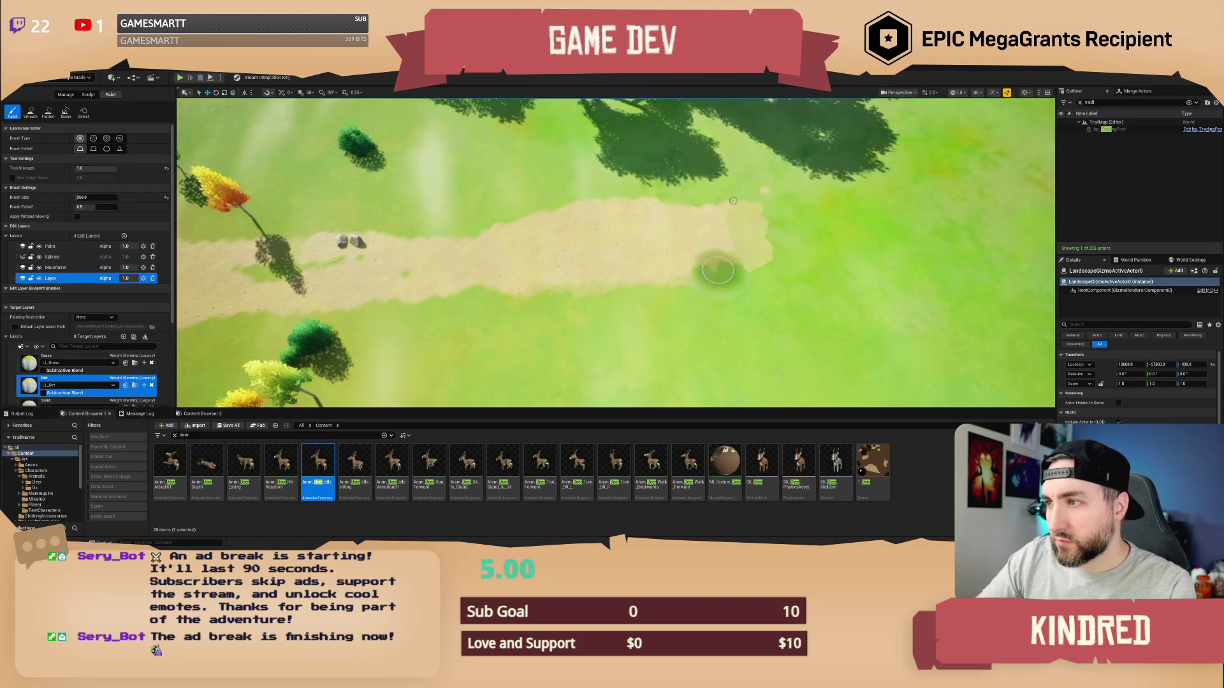
pyautogui.moveTo(733, 201)
pyautogui.mouseDown()
pyautogui.moveTo(675, 230)
pyautogui.moveTo(439, 244)
pyautogui.moveTo(638, 295)
pyautogui.mouseUp()
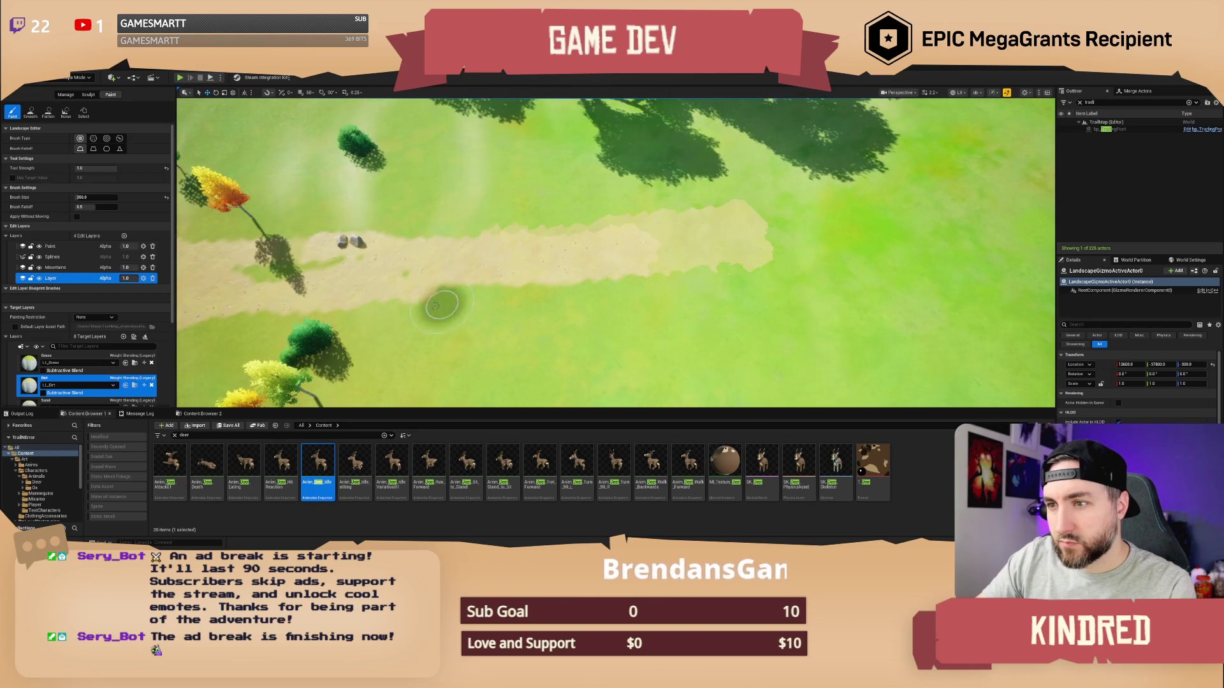
pyautogui.click(76, 358)
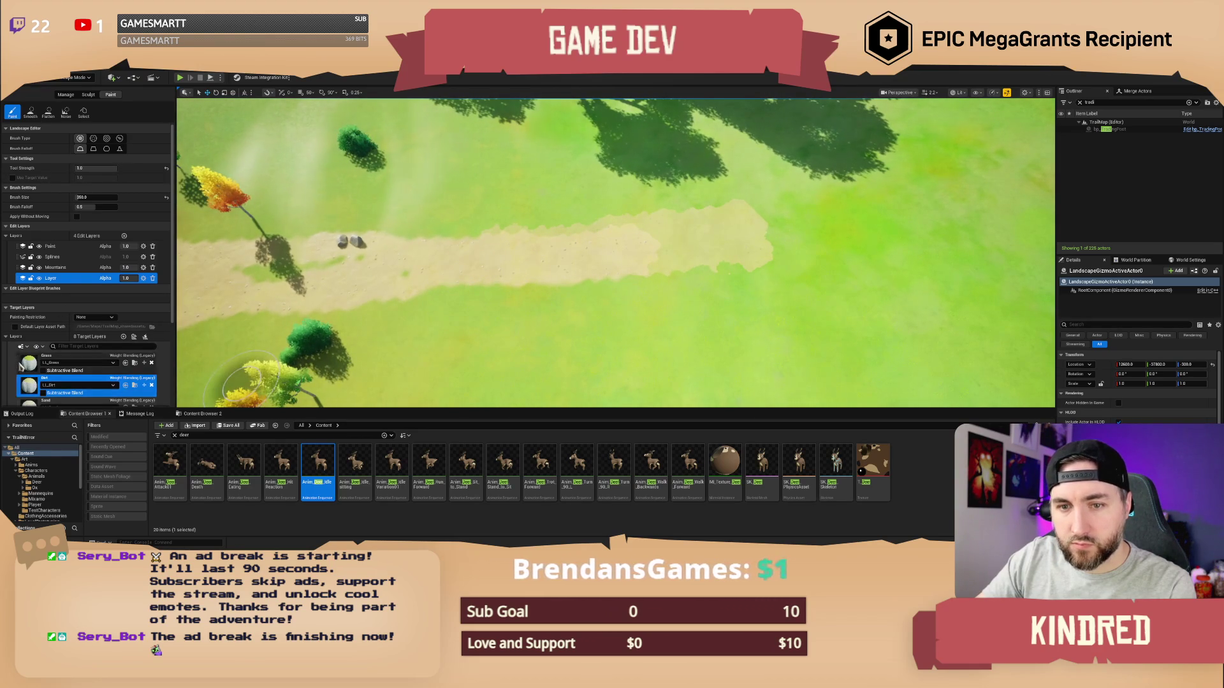
pyautogui.moveTo(532, 253)
pyautogui.mouseDown()
pyautogui.moveTo(714, 255)
pyautogui.moveTo(753, 236)
pyautogui.moveTo(732, 224)
pyautogui.moveTo(663, 345)
pyautogui.moveTo(536, 366)
pyautogui.moveTo(468, 355)
pyautogui.mouseUp()
# Undo the last stroke and paint the central sand patch back to grass
pyautogui.press('s')
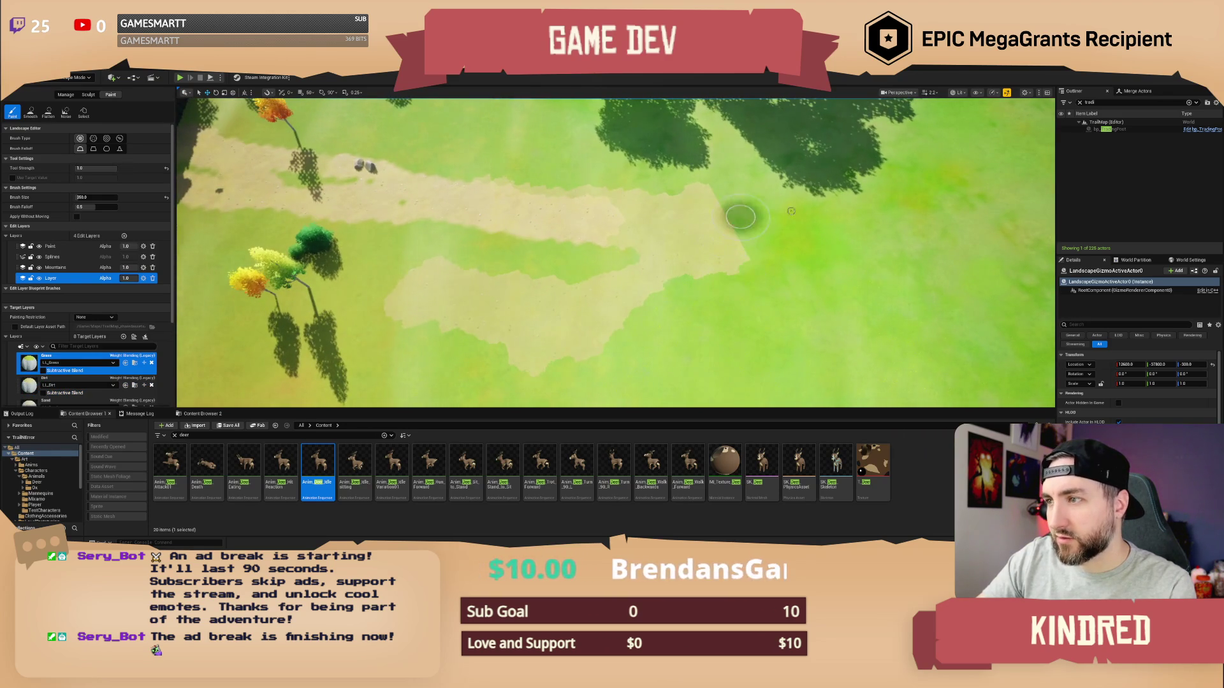
pyautogui.scroll(3, 753, 308)
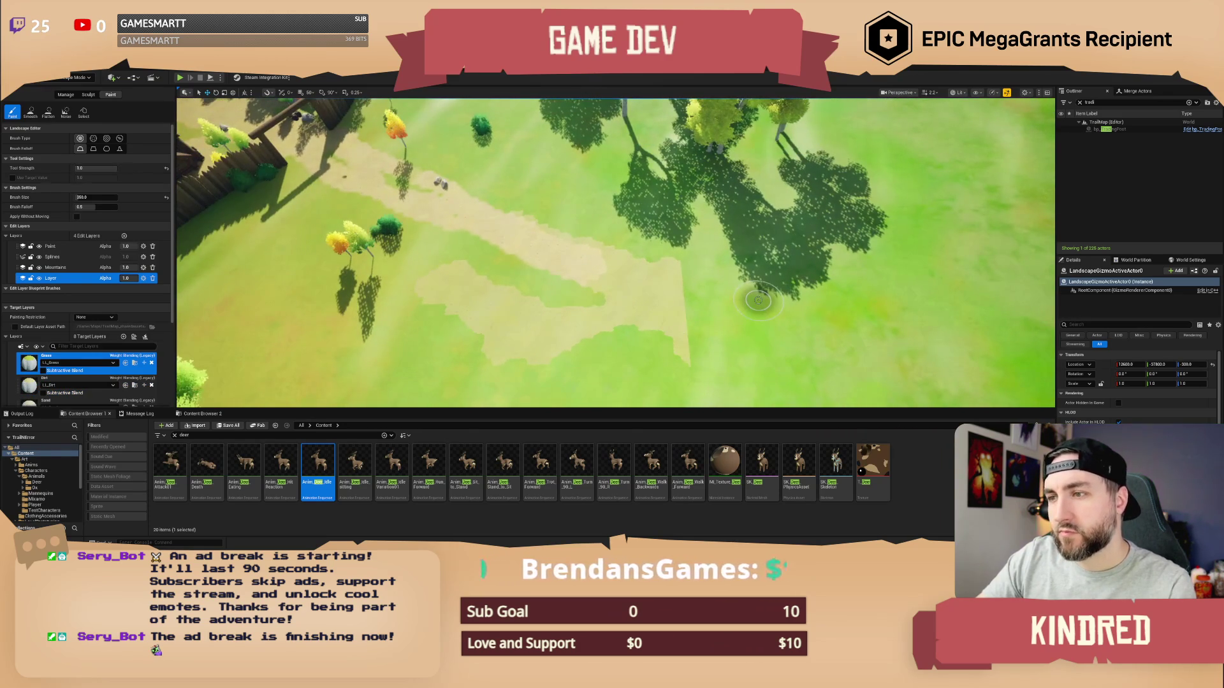
pyautogui.hotkey('ctrl', 'z')
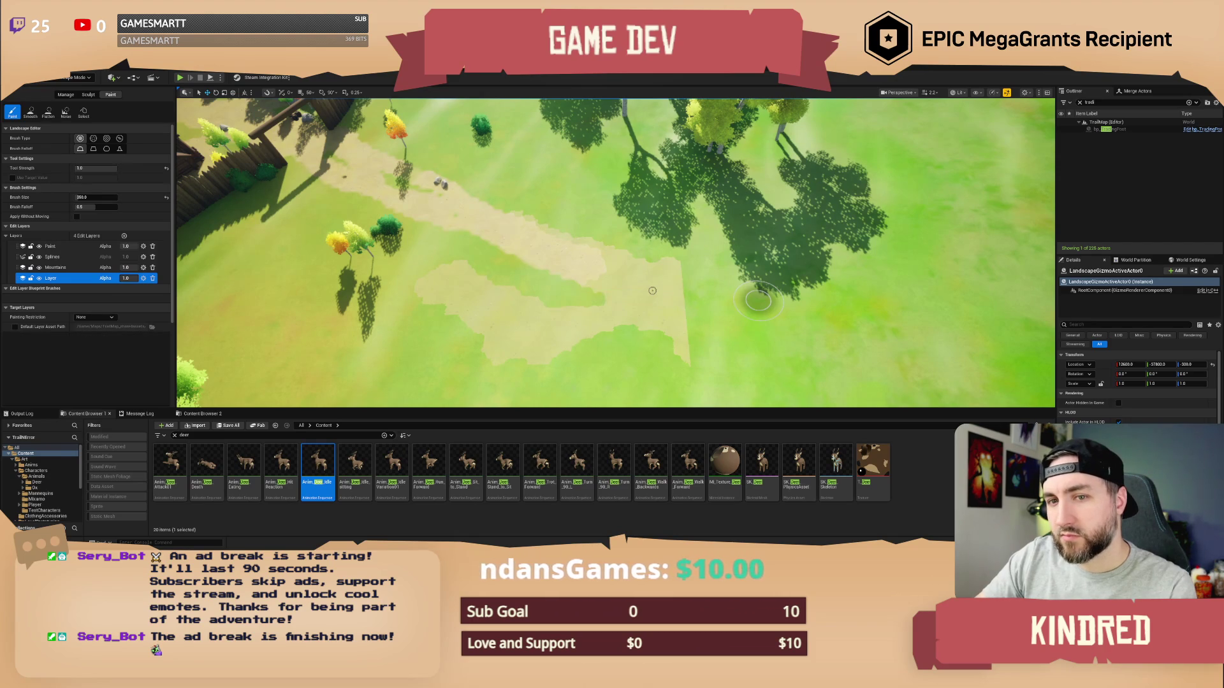
pyautogui.scroll(3, 653, 291)
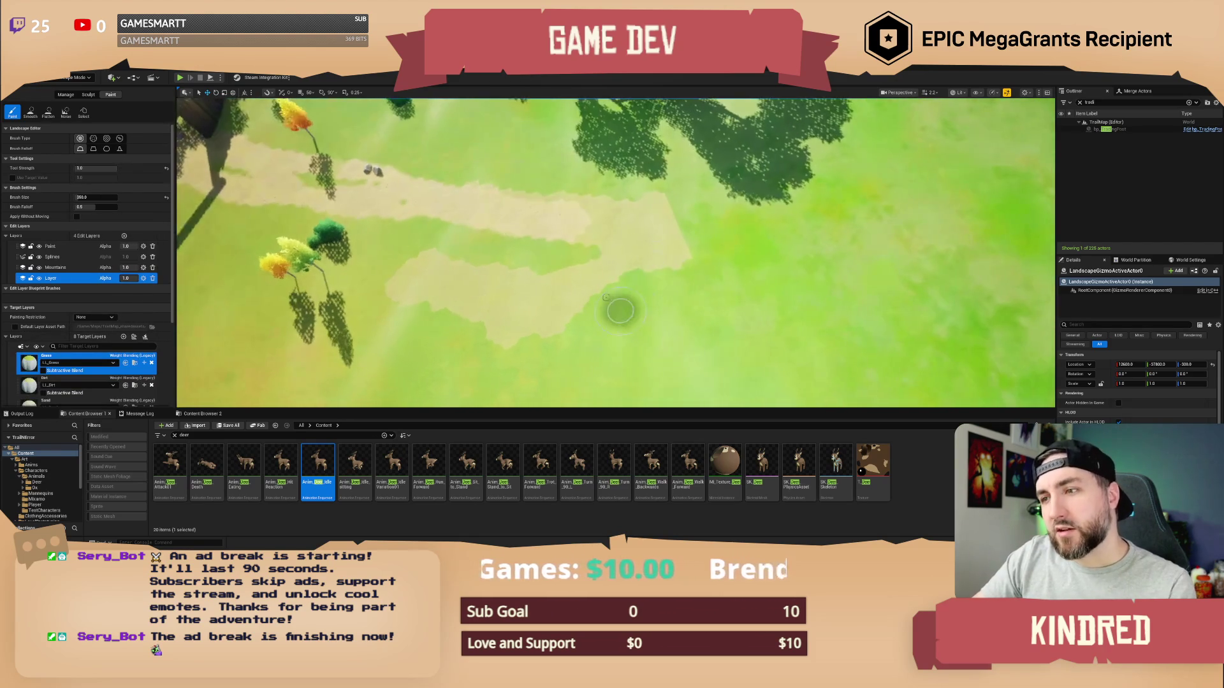
pyautogui.moveTo(530, 285)
pyautogui.mouseDown()
pyautogui.moveTo(415, 271)
pyautogui.moveTo(446, 308)
pyautogui.moveTo(539, 331)
pyautogui.moveTo(574, 322)
pyautogui.moveTo(596, 258)
pyautogui.moveTo(676, 224)
pyautogui.mouseUp()
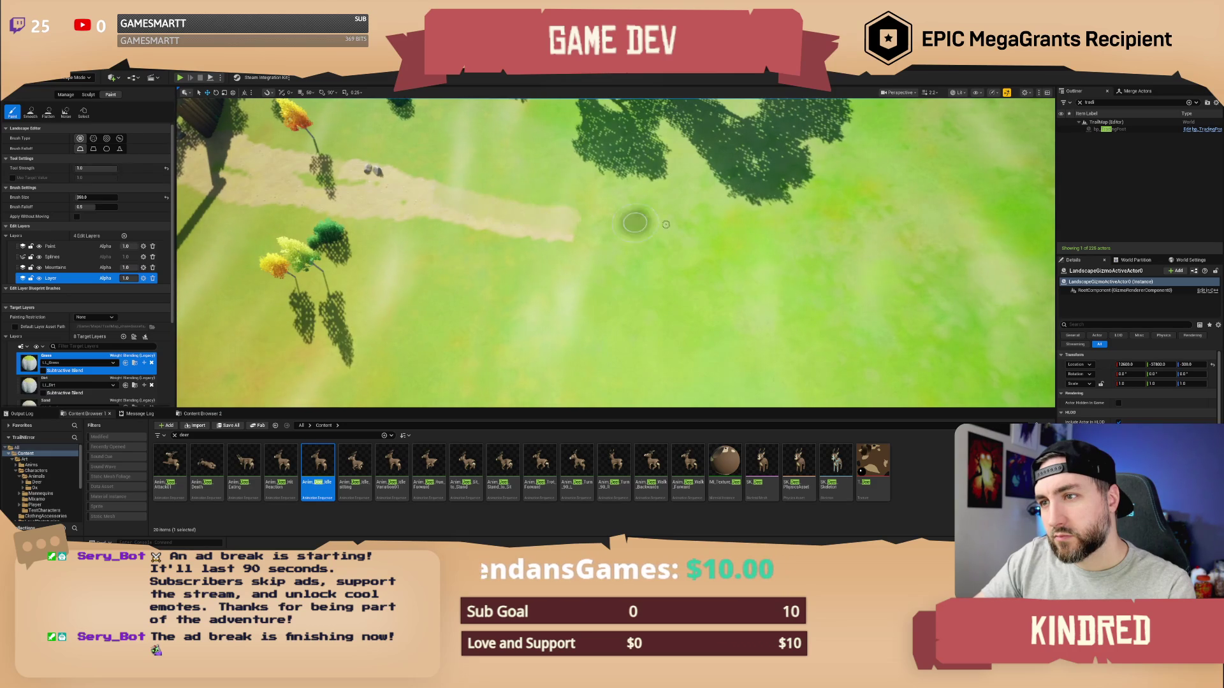
# Restore the undone sand paint with redo and paint grass over the lower sand patch
pyautogui.rightClick(438, 210)
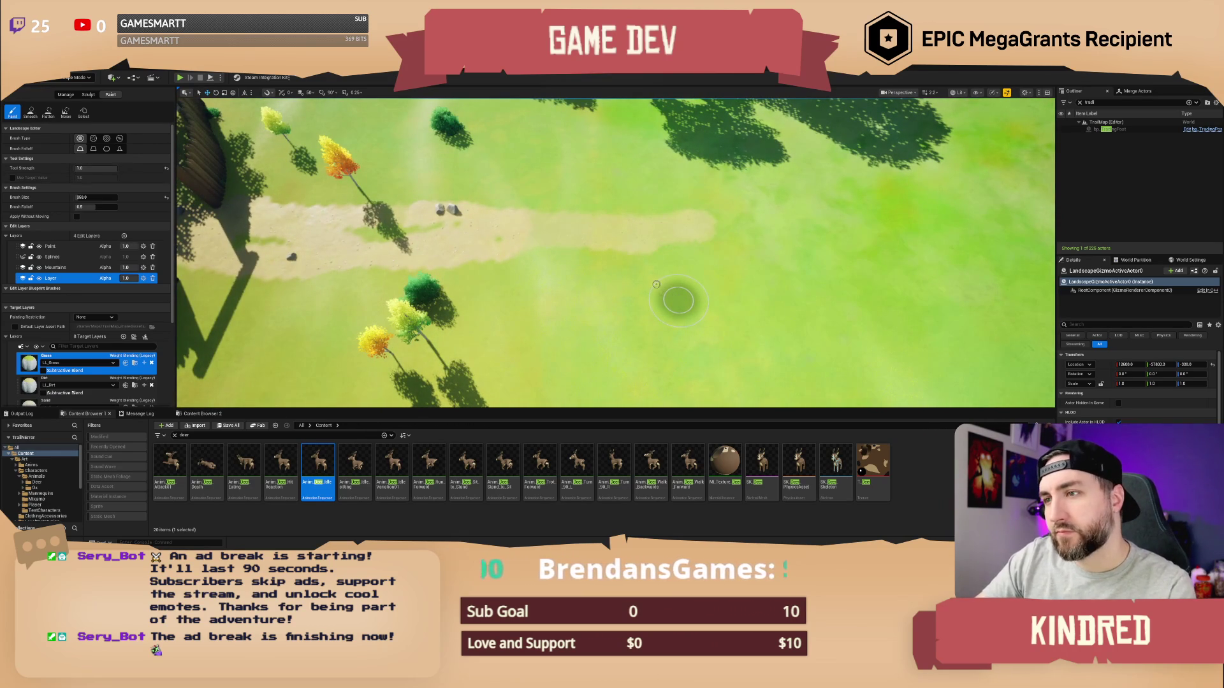
pyautogui.hotkey('ctrl', 'z')
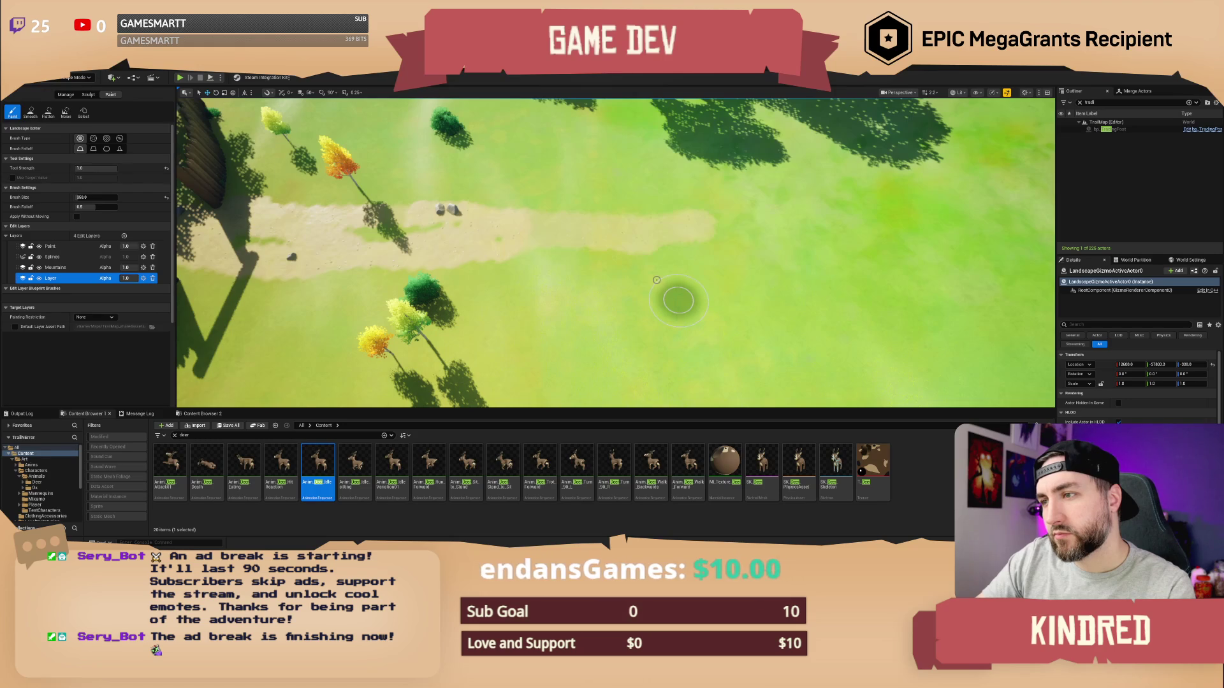
pyautogui.hotkey('ctrl', 'y')
pyautogui.rightClick(549, 309)
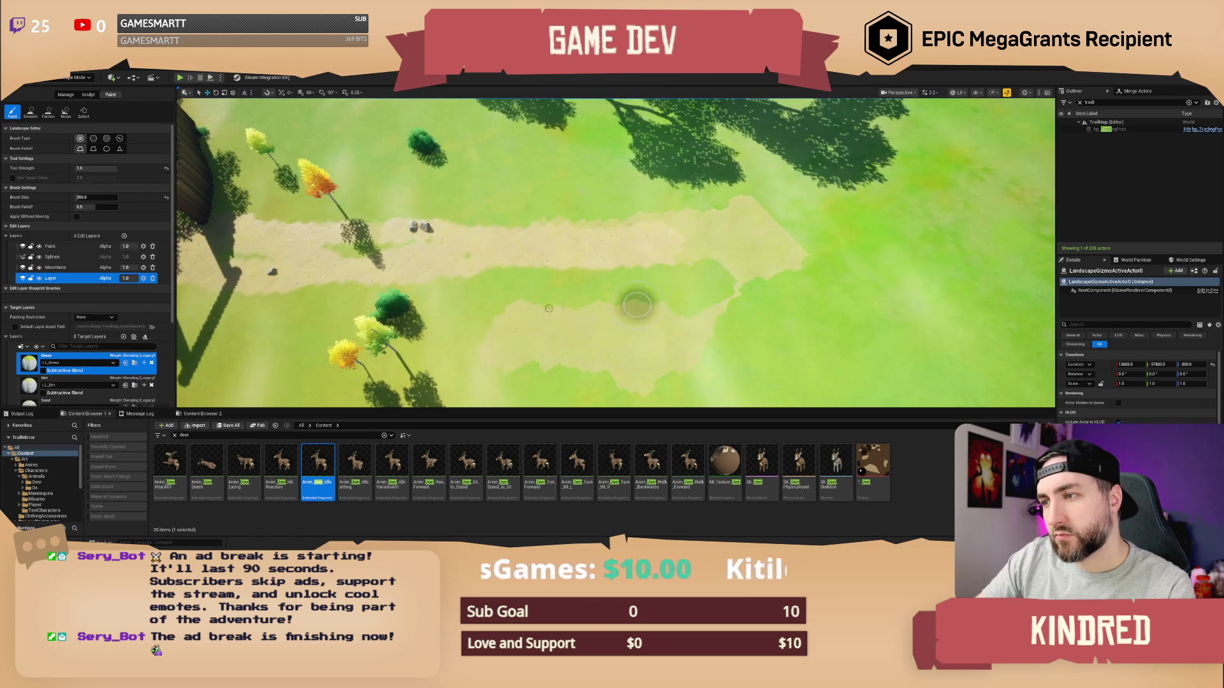
pyautogui.moveTo(637, 305)
pyautogui.mouseDown()
pyautogui.moveTo(504, 325)
pyautogui.moveTo(574, 357)
pyautogui.moveTo(695, 338)
pyautogui.moveTo(602, 384)
pyautogui.moveTo(771, 246)
pyautogui.moveTo(698, 258)
pyautogui.moveTo(690, 226)
pyautogui.mouseUp()
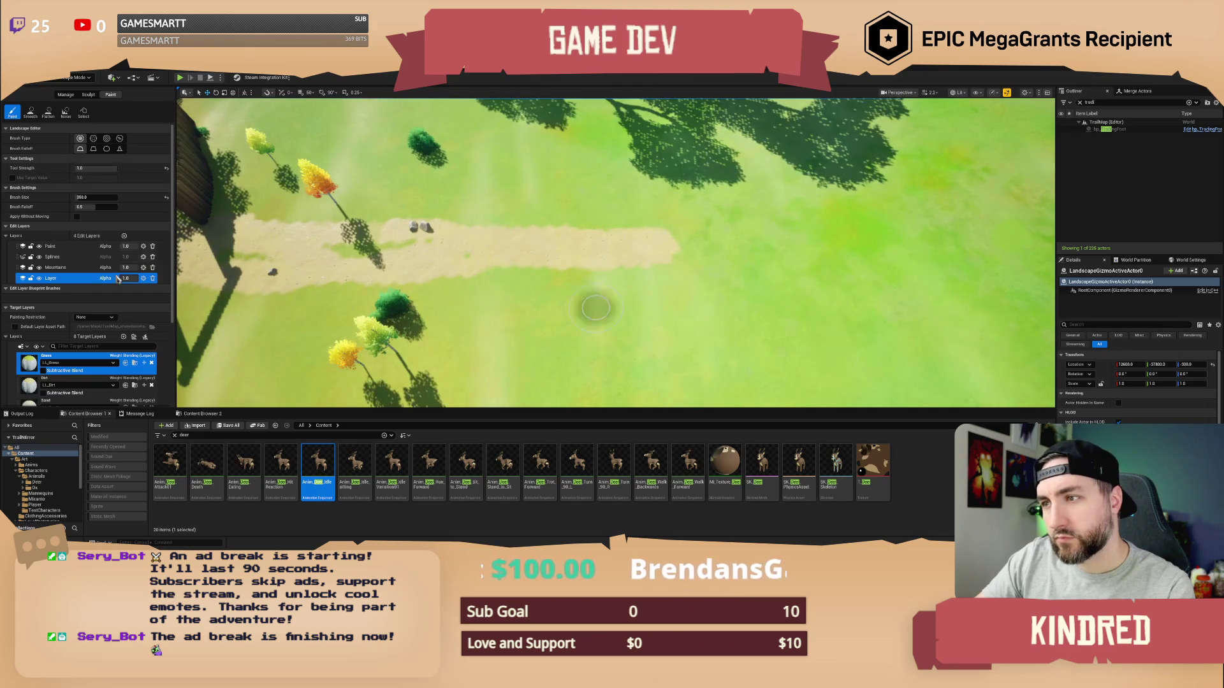
# On the Paint edit layer, brush Dirt to extend the path right and thicken its middle
pyautogui.click(50, 246)
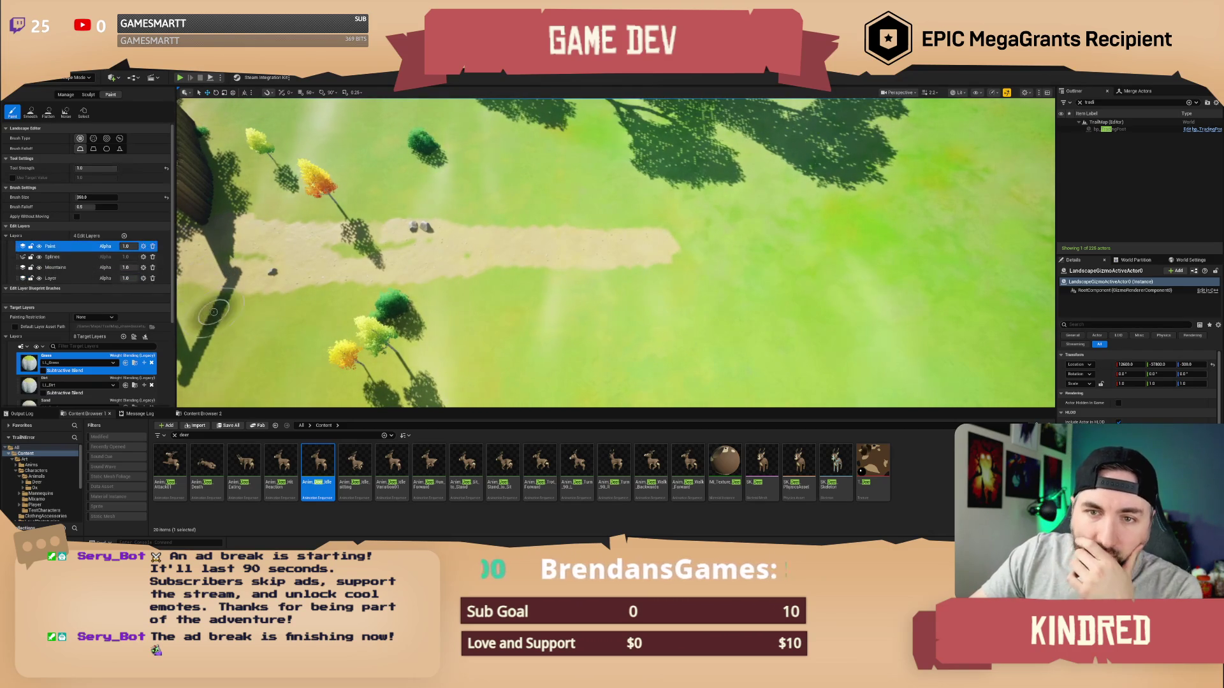
pyautogui.click(64, 382)
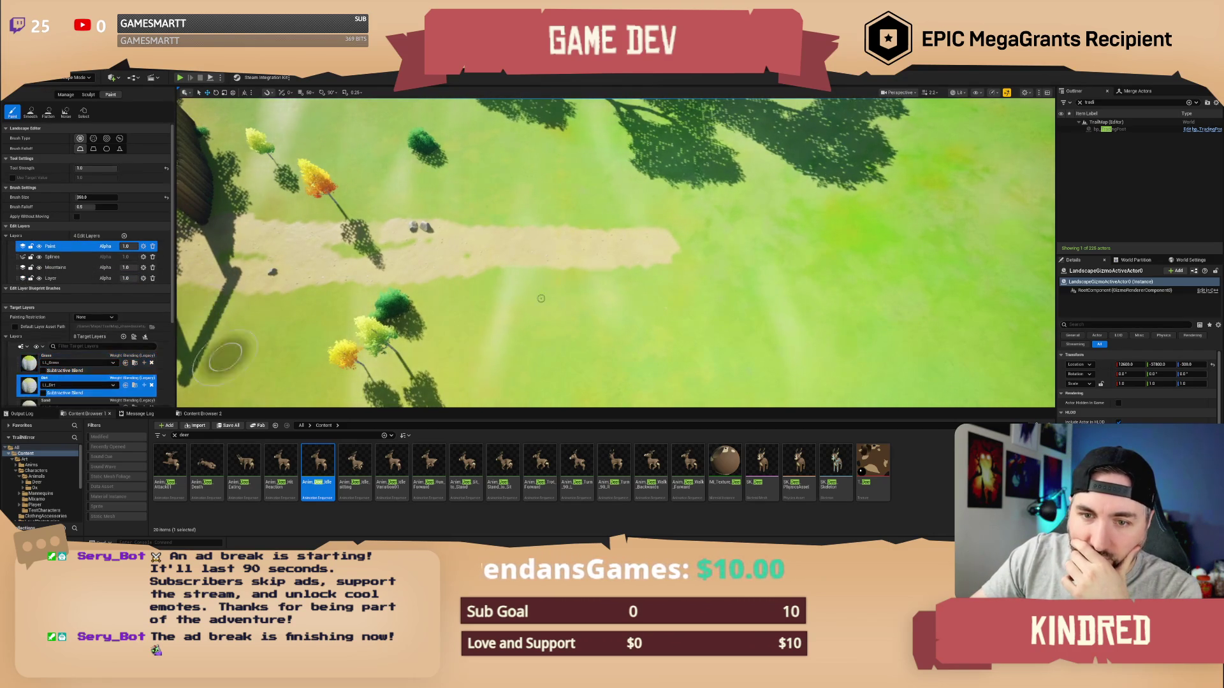
pyautogui.moveTo(749, 253)
pyautogui.mouseDown()
pyautogui.moveTo(851, 255)
pyautogui.moveTo(848, 280)
pyautogui.moveTo(959, 241)
pyautogui.mouseUp()
pyautogui.scroll(5, 959, 242)
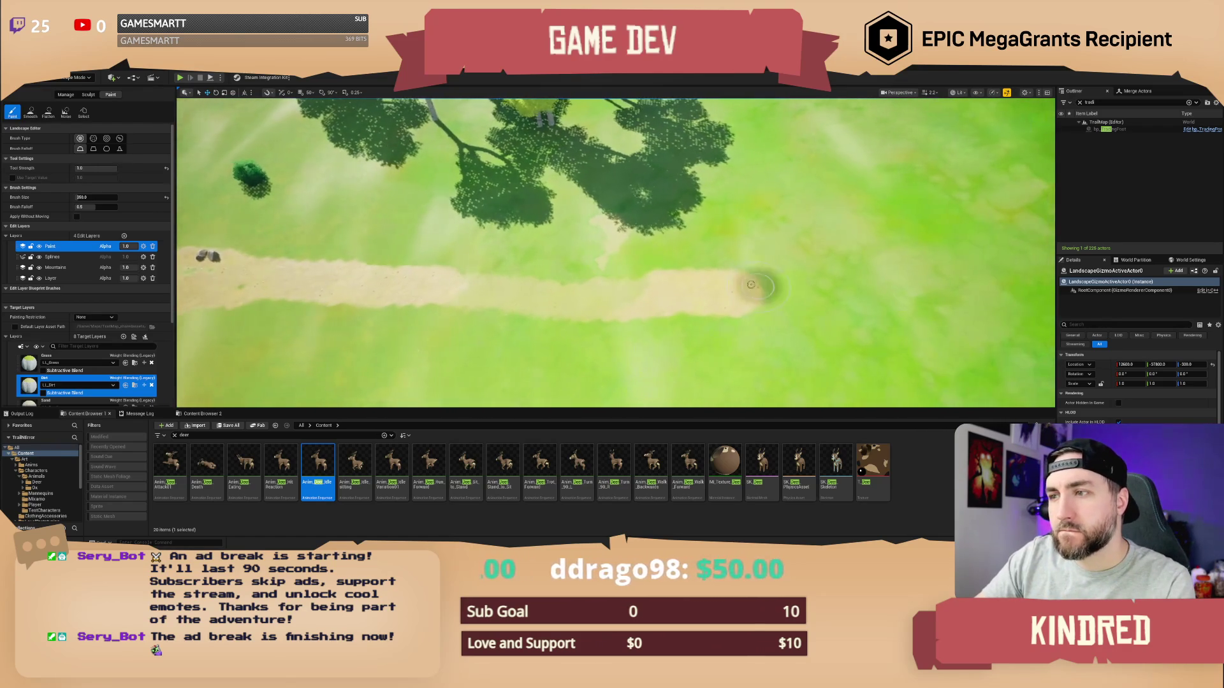
pyautogui.moveTo(576, 264)
pyautogui.mouseDown()
pyautogui.moveTo(529, 283)
pyautogui.moveTo(720, 293)
pyautogui.moveTo(665, 278)
pyautogui.moveTo(433, 275)
pyautogui.mouseUp()
pyautogui.scroll(3, 433, 275)
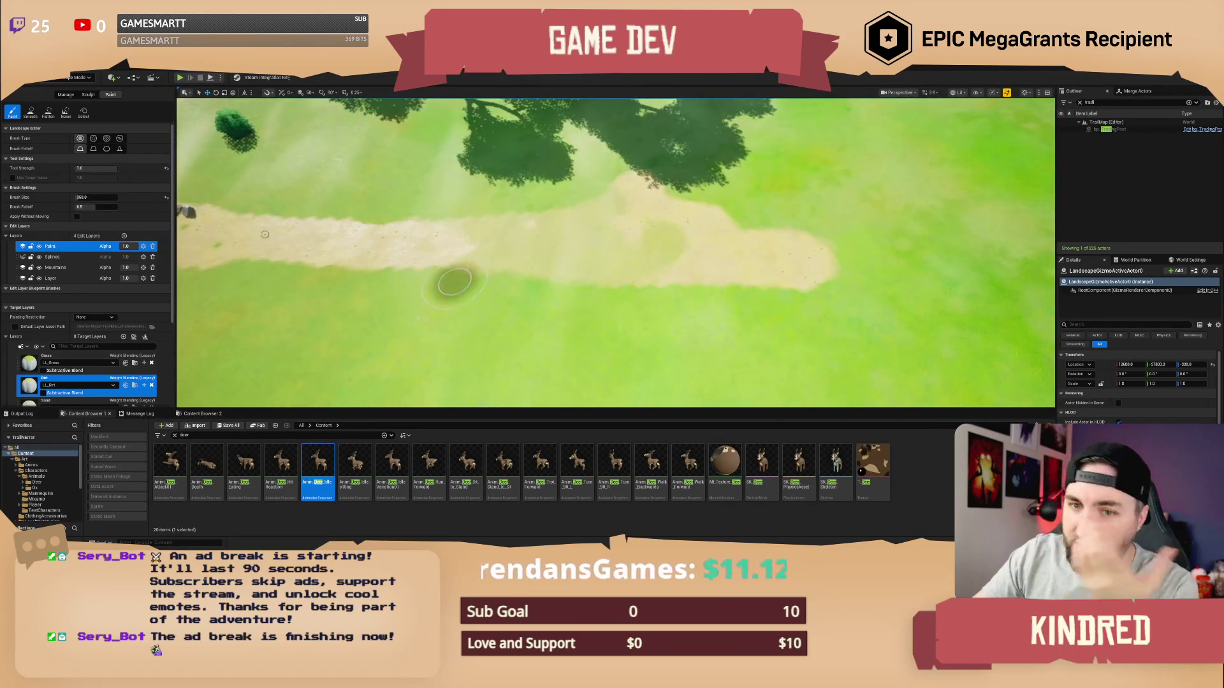
# Paint Grass over the green patch on the Layer edit layer, undo it, and reselect the Paint layer
pyautogui.click(59, 280)
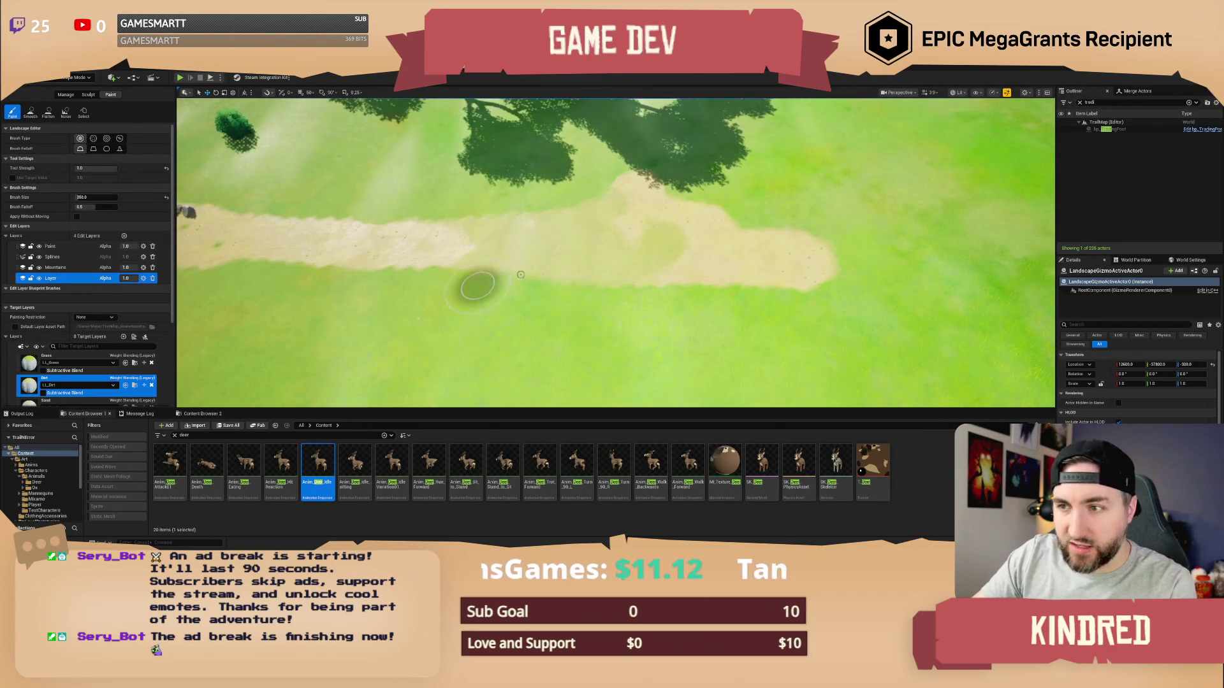
pyautogui.click(76, 361)
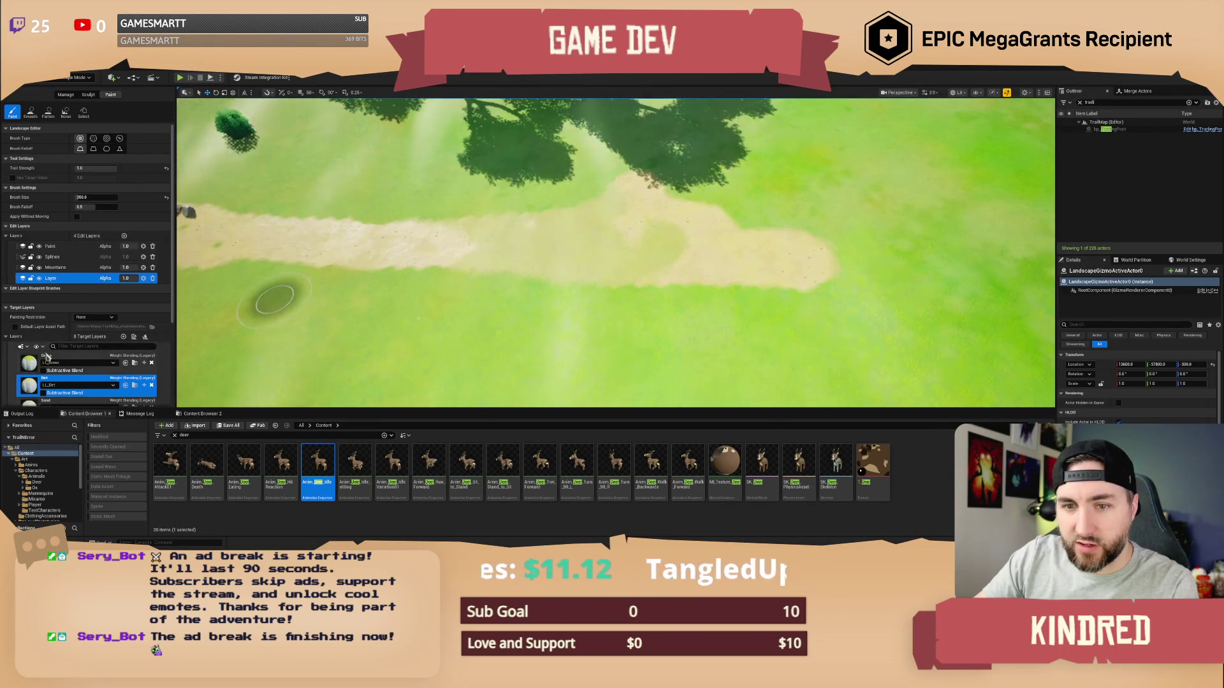
pyautogui.moveTo(395, 306)
pyautogui.mouseDown()
pyautogui.moveTo(492, 242)
pyautogui.moveTo(677, 243)
pyautogui.moveTo(506, 242)
pyautogui.moveTo(656, 263)
pyautogui.mouseUp()
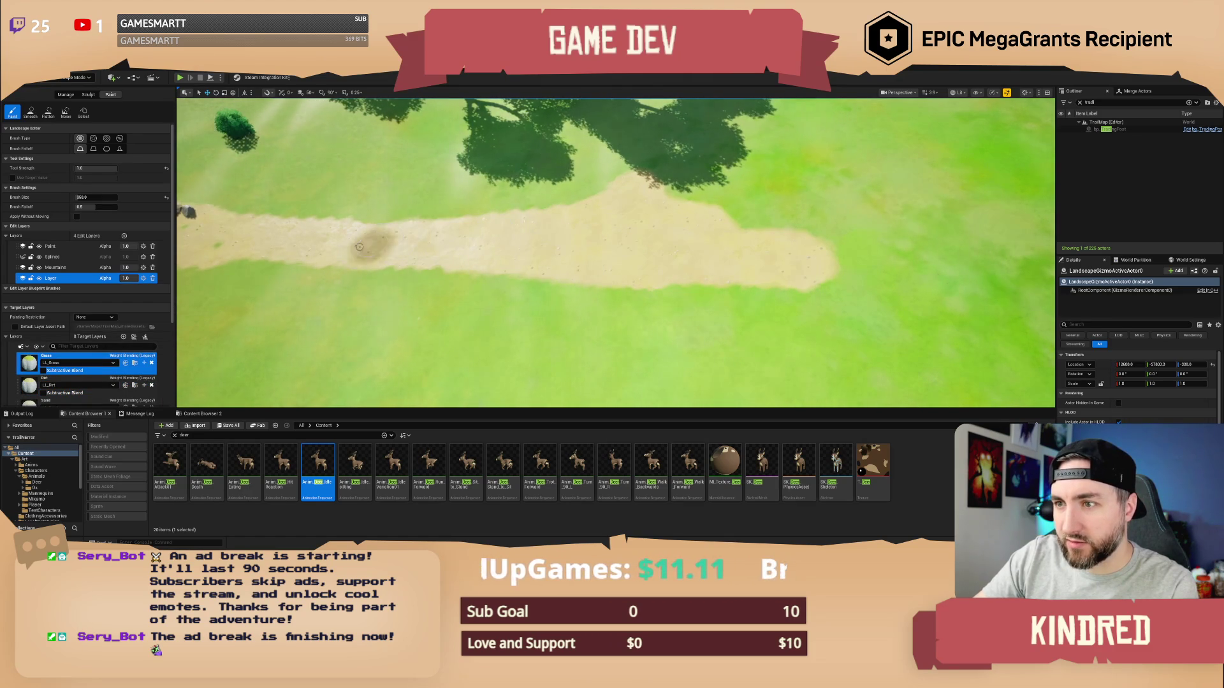
pyautogui.moveTo(631, 255); pyautogui.dragTo(631, 178)
pyautogui.moveTo(596, 268); pyautogui.dragTo(596, 234)
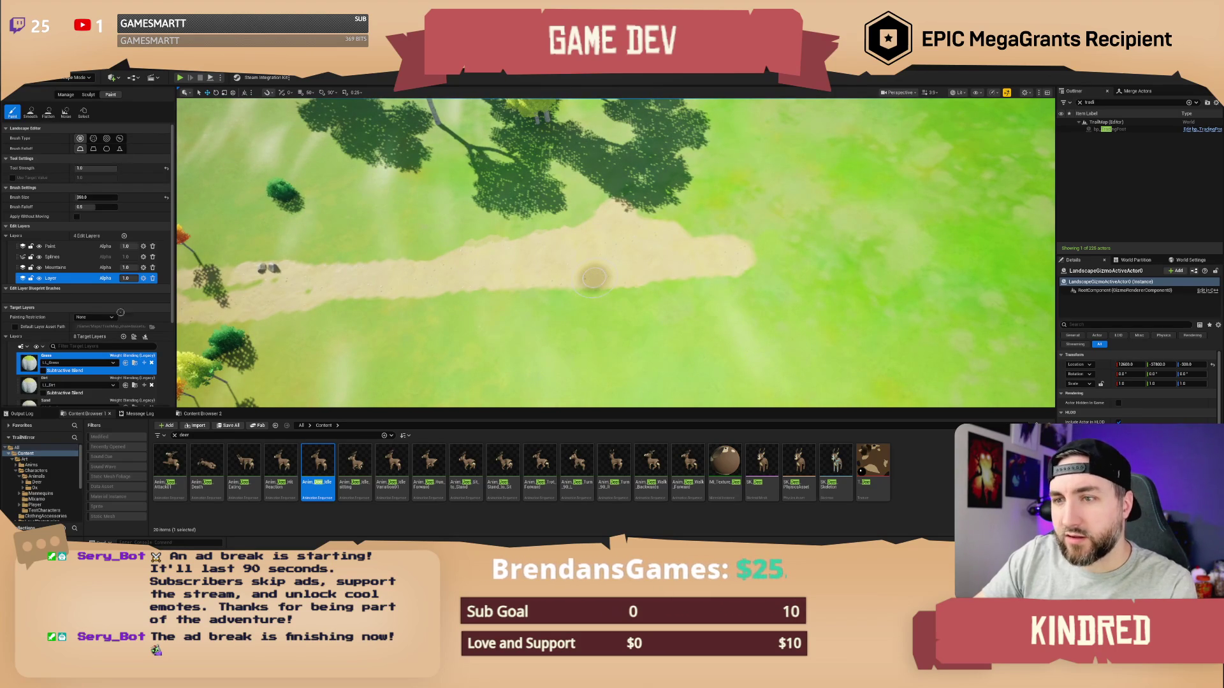
pyautogui.hotkey('ctrl', 'z')
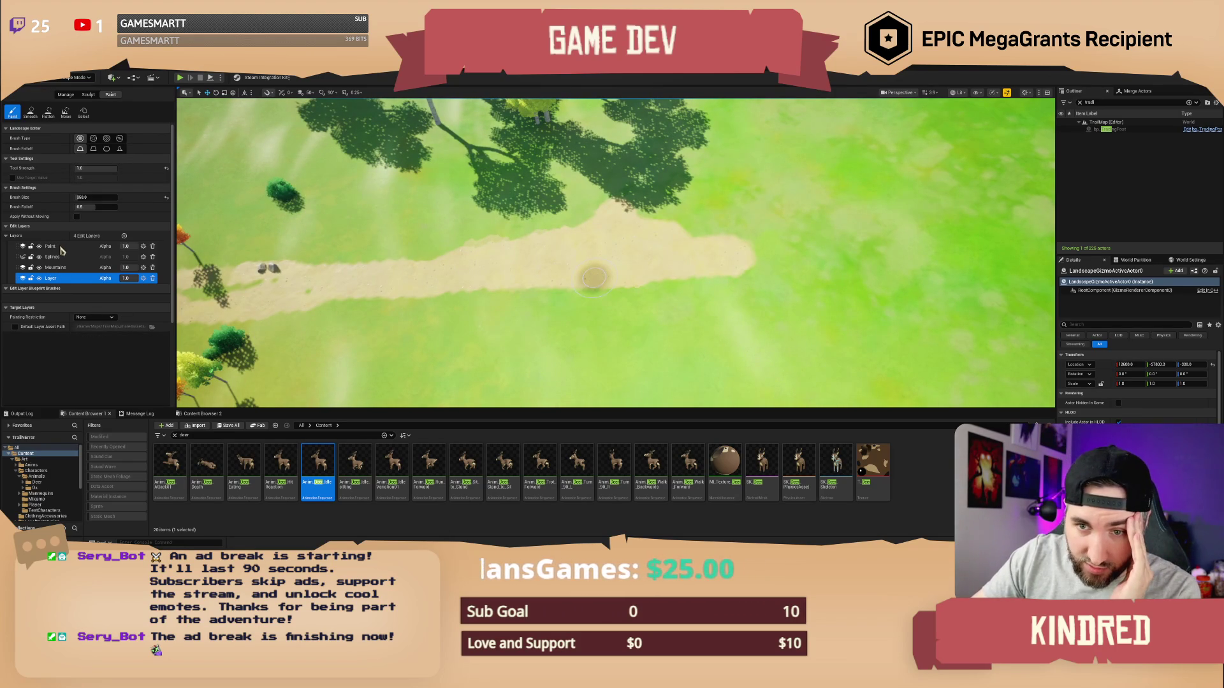
pyautogui.click(60, 248)
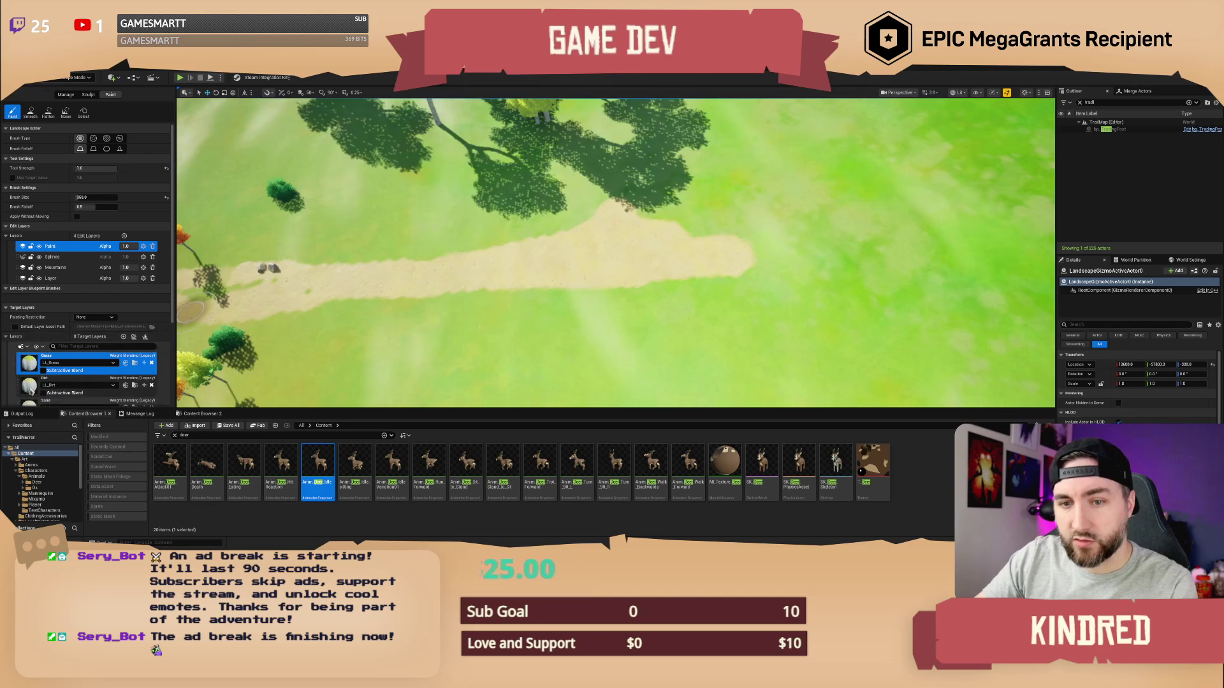
# With Dirt selected, undo the last stroke and fly out over the village toward the cliffs
pyautogui.click(76, 380)
pyautogui.hotkey('ctrl', 'z')
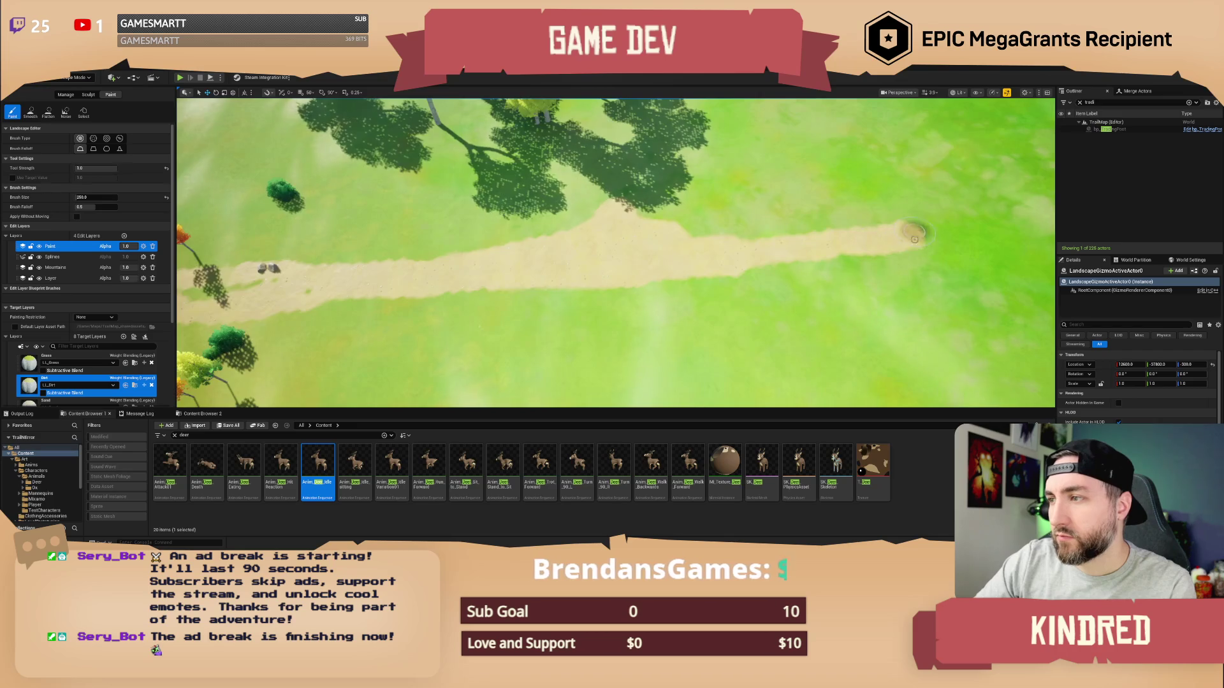
pyautogui.moveTo(918, 233); pyautogui.dragTo(912, 153)
pyautogui.moveTo(681, 285)
pyautogui.mouseDown()
pyautogui.moveTo(682, 255)
pyautogui.moveTo(681, 285)
pyautogui.mouseUp()
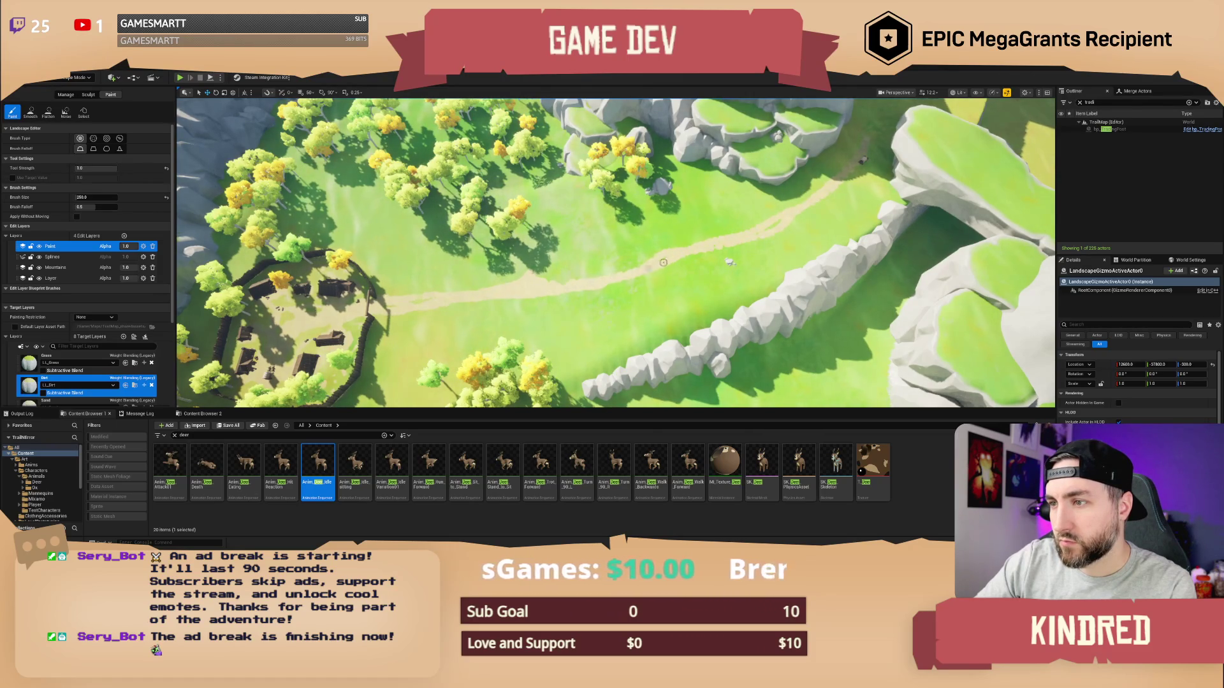
pyautogui.moveTo(624, 284)
pyautogui.mouseDown()
pyautogui.moveTo(616, 268)
pyautogui.moveTo(606, 274)
pyautogui.moveTo(612, 255)
pyautogui.moveTo(627, 258)
pyautogui.mouseUp()
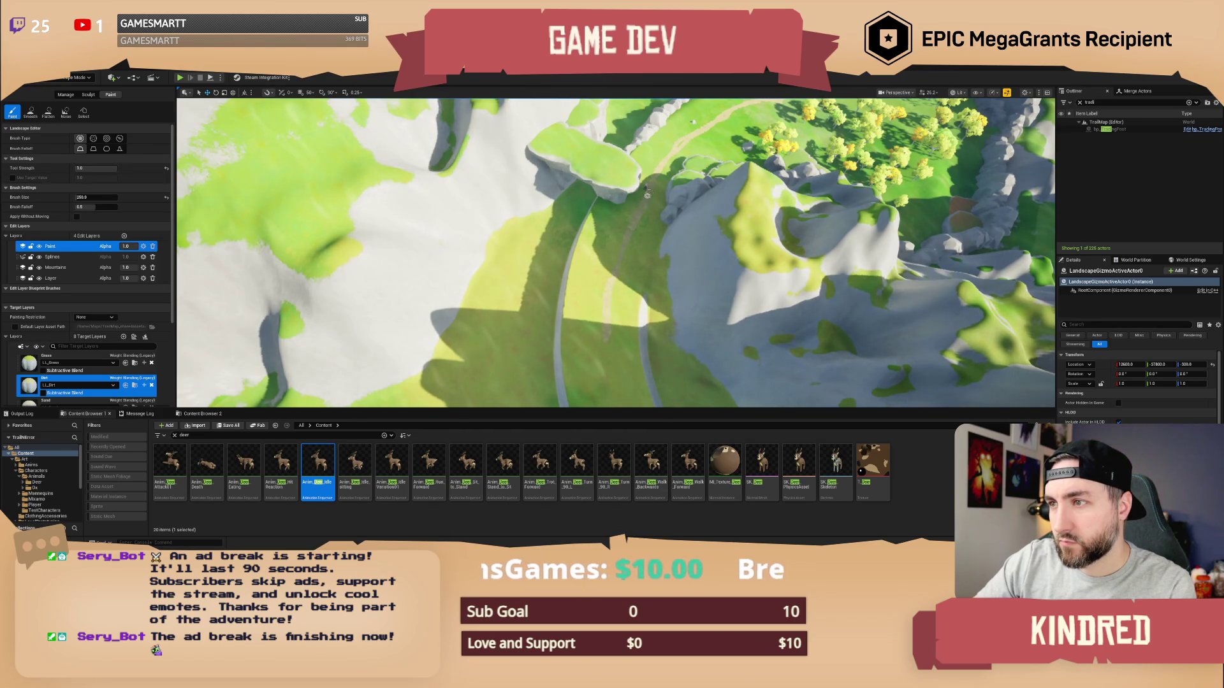
# Paint Dirt along the green mountainside path up to the cart and down from it
pyautogui.moveTo(636, 216)
pyautogui.mouseDown()
pyautogui.moveTo(614, 243)
pyautogui.moveTo(331, 200)
pyautogui.mouseUp()
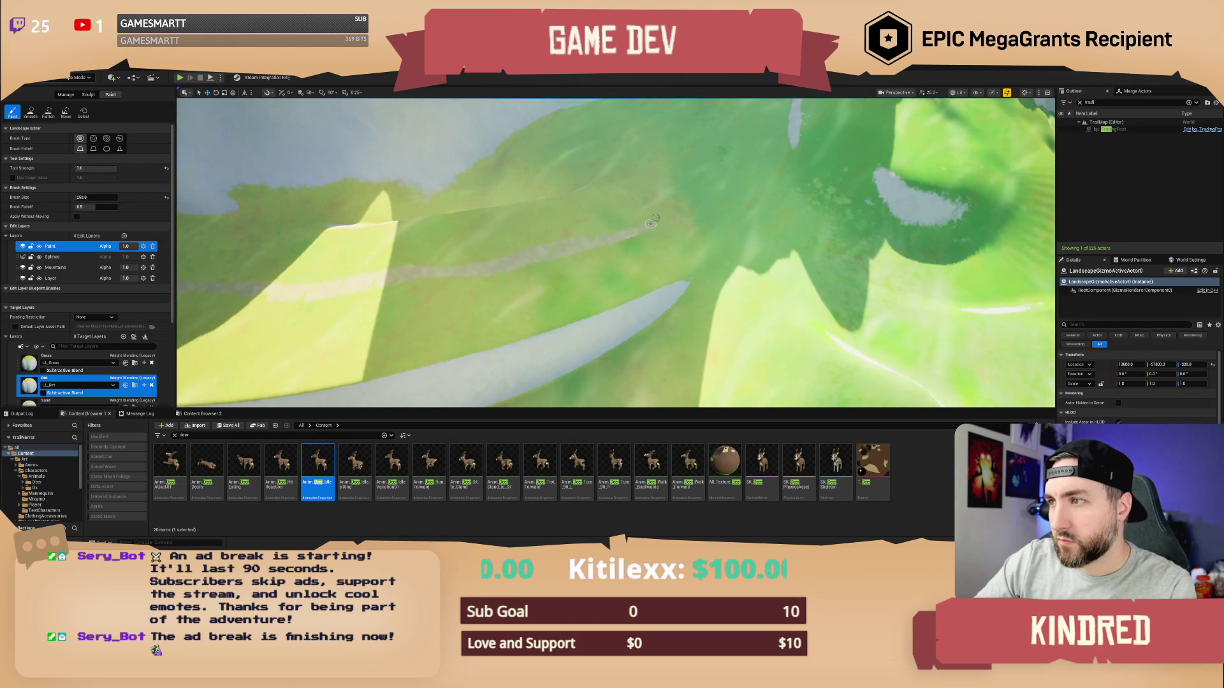
pyautogui.moveTo(668, 201); pyautogui.dragTo(541, 248)
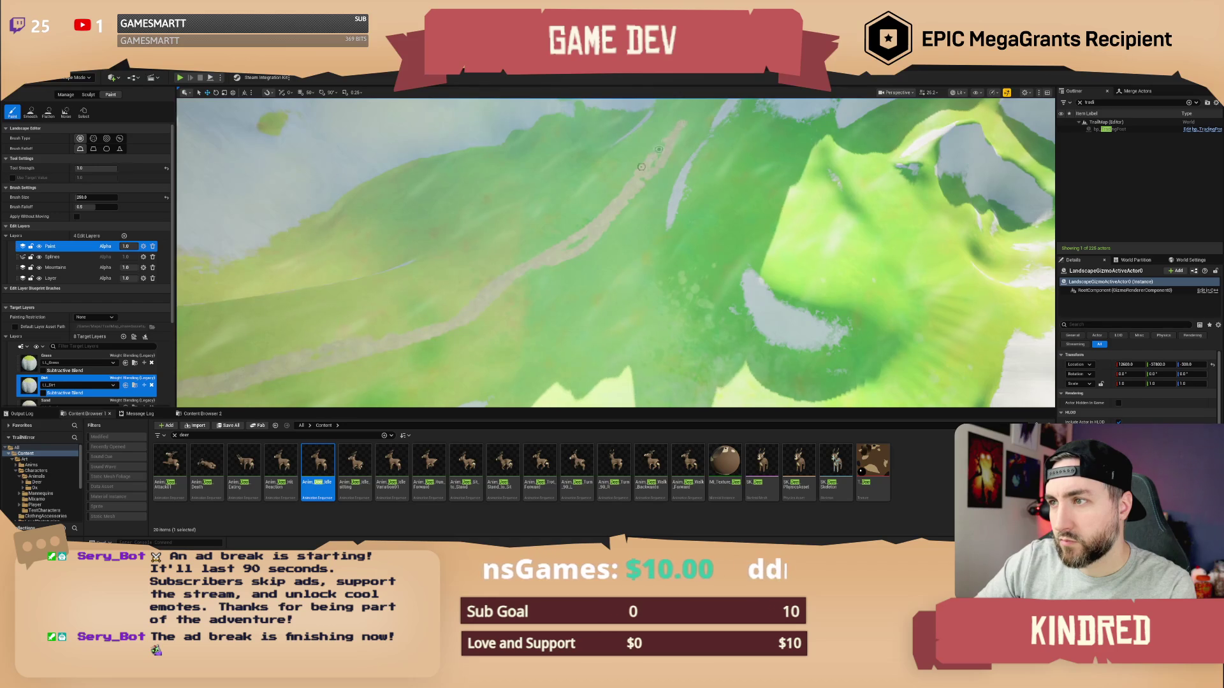
pyautogui.moveTo(667, 142)
pyautogui.mouseDown()
pyautogui.moveTo(537, 318)
pyautogui.moveTo(663, 264)
pyautogui.moveTo(758, 246)
pyautogui.moveTo(819, 249)
pyautogui.moveTo(902, 281)
pyautogui.mouseUp()
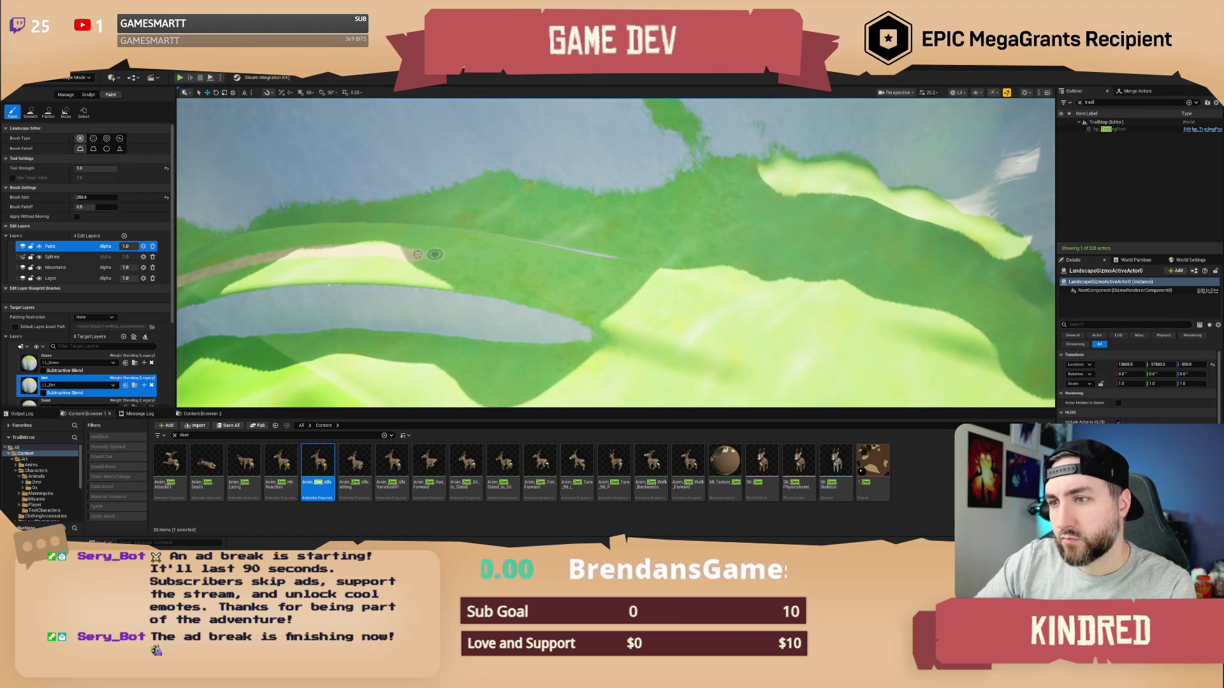
pyautogui.moveTo(413, 253); pyautogui.dragTo(775, 331)
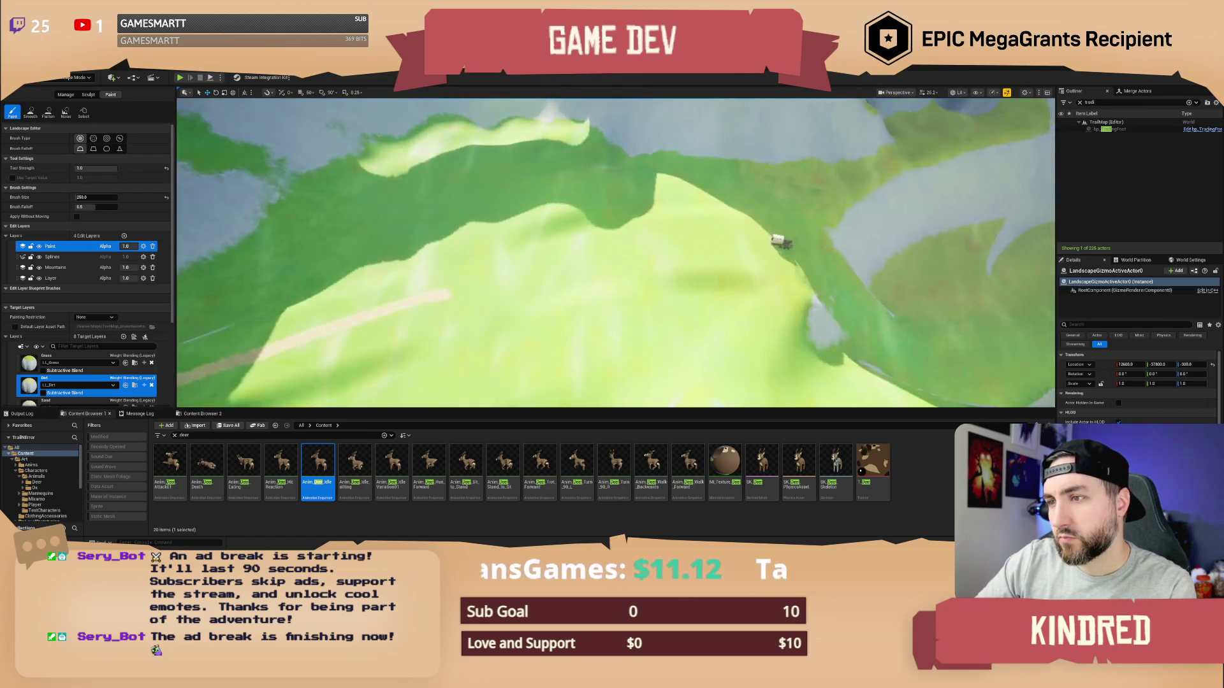
pyautogui.moveTo(375, 348)
pyautogui.mouseDown()
pyautogui.moveTo(590, 277)
pyautogui.moveTo(787, 248)
pyautogui.mouseUp()
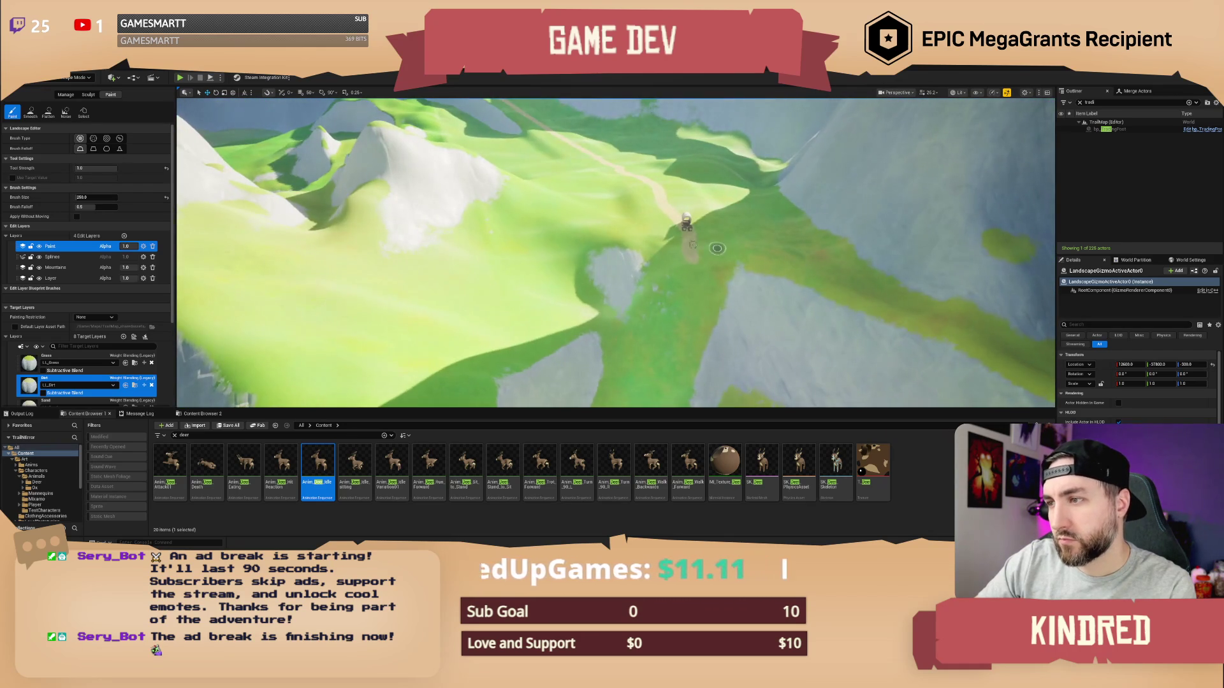
pyautogui.moveTo(690, 244); pyautogui.dragTo(651, 373)
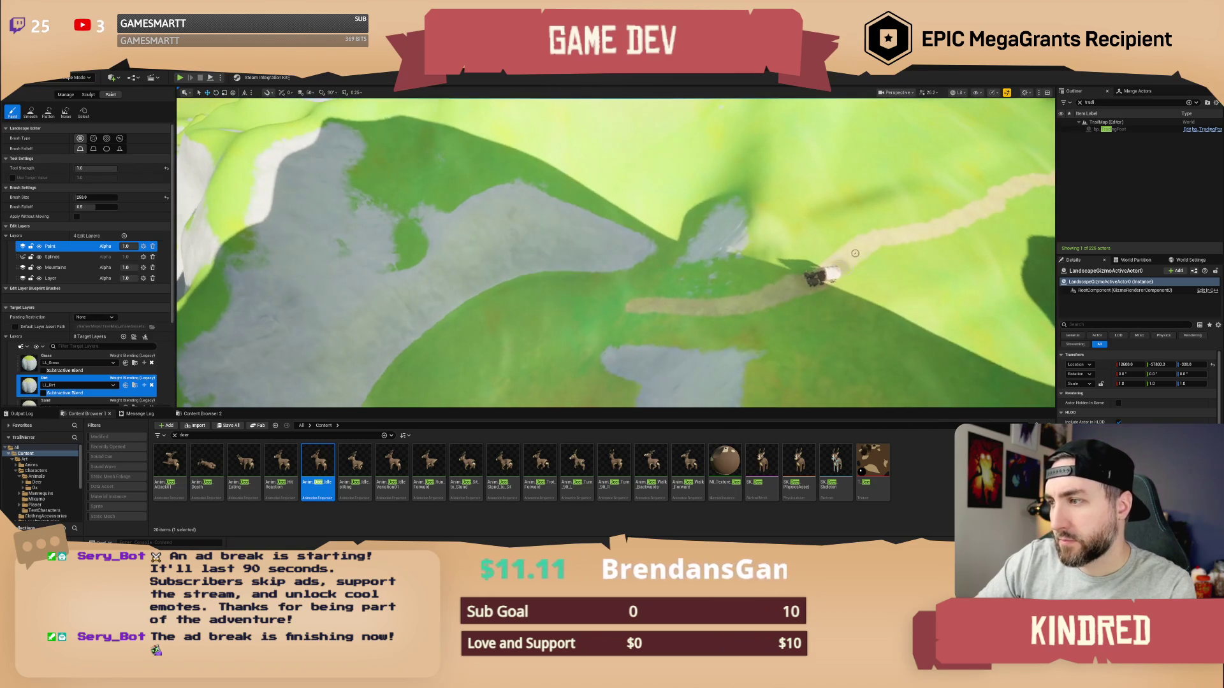
# Paint dirt back down from the cart, then add a fresh dirt strip further along the slope
pyautogui.moveTo(848, 250)
pyautogui.mouseDown()
pyautogui.moveTo(800, 276)
pyautogui.moveTo(577, 322)
pyautogui.moveTo(470, 369)
pyautogui.moveTo(654, 330)
pyautogui.moveTo(645, 312)
pyautogui.moveTo(545, 331)
pyautogui.moveTo(472, 316)
pyautogui.moveTo(411, 265)
pyautogui.moveTo(374, 192)
pyautogui.mouseUp()
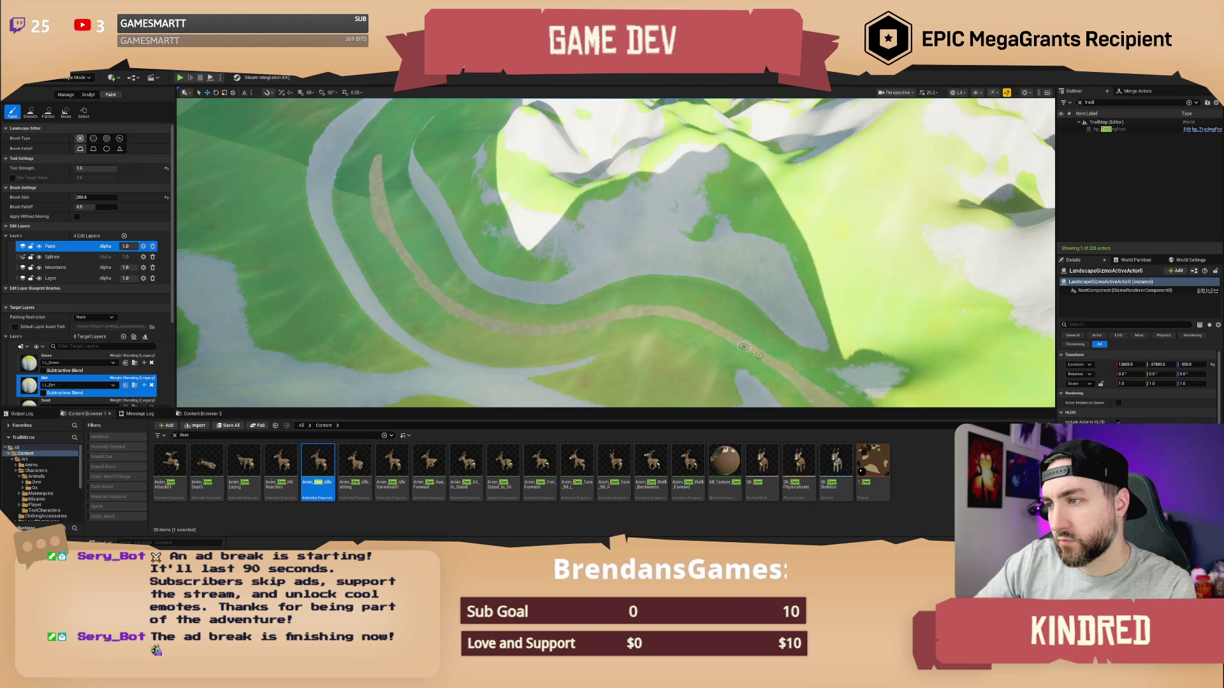
pyautogui.moveTo(744, 347); pyautogui.dragTo(570, 308)
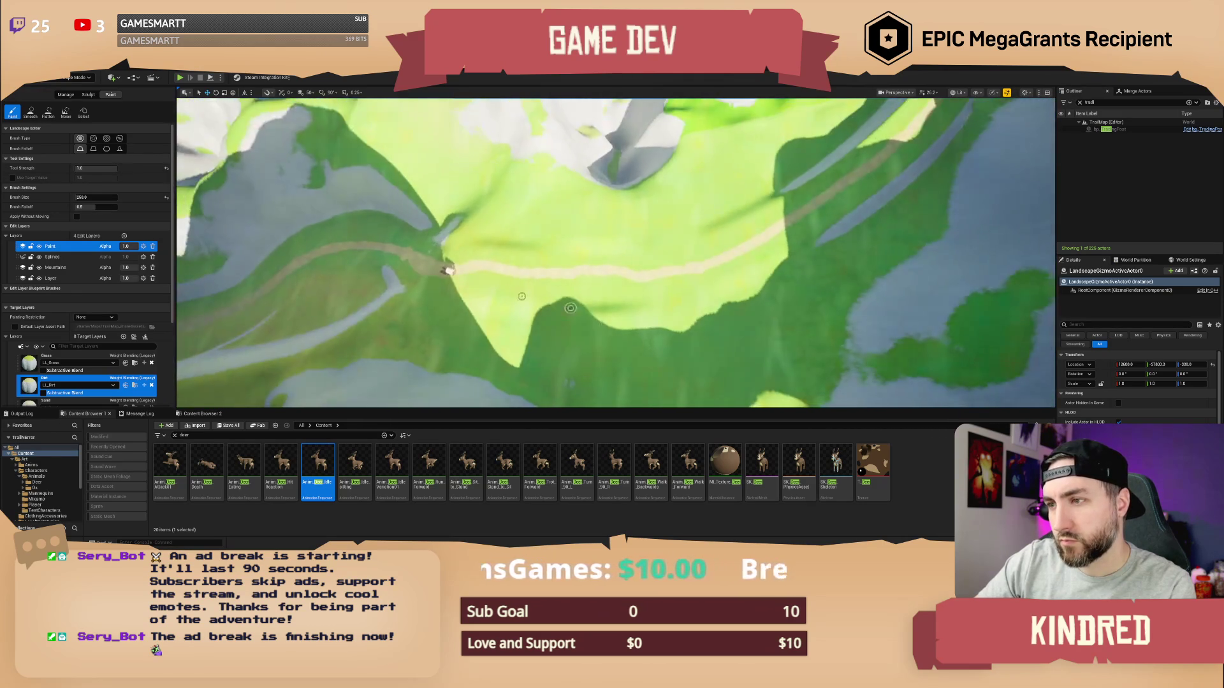
pyautogui.moveTo(469, 269)
pyautogui.mouseDown()
pyautogui.moveTo(593, 282)
pyautogui.moveTo(733, 262)
pyautogui.moveTo(874, 158)
pyautogui.mouseUp()
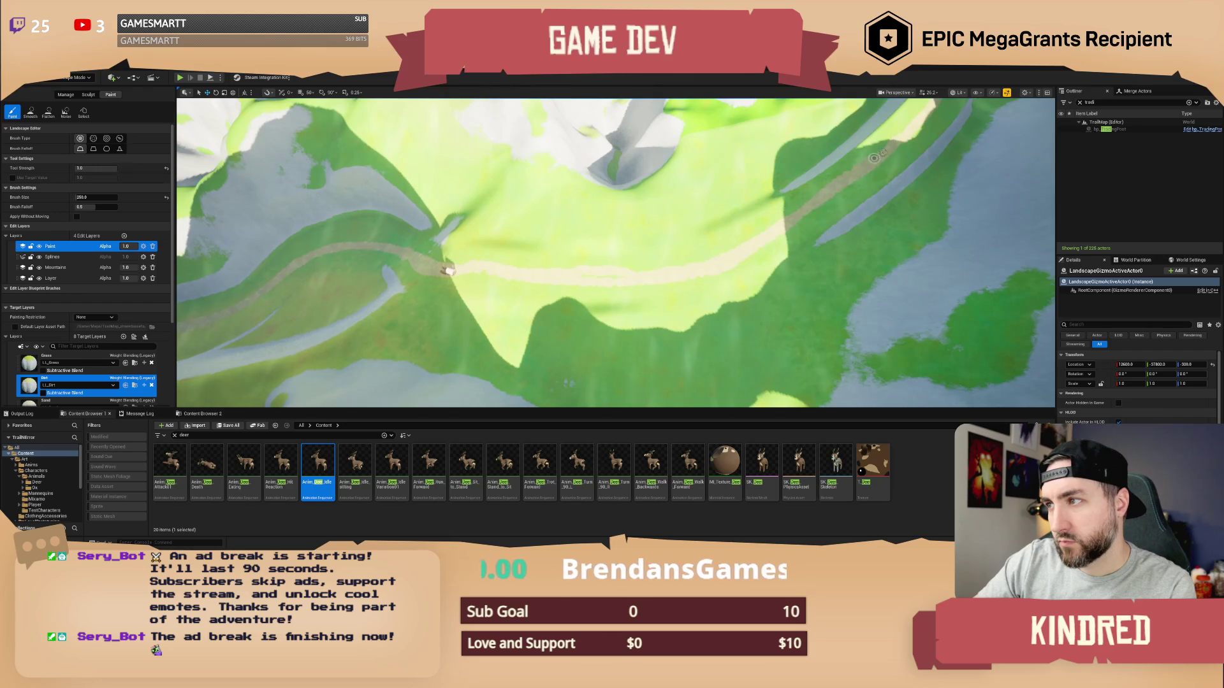
pyautogui.moveTo(448, 271); pyautogui.dragTo(802, 220)
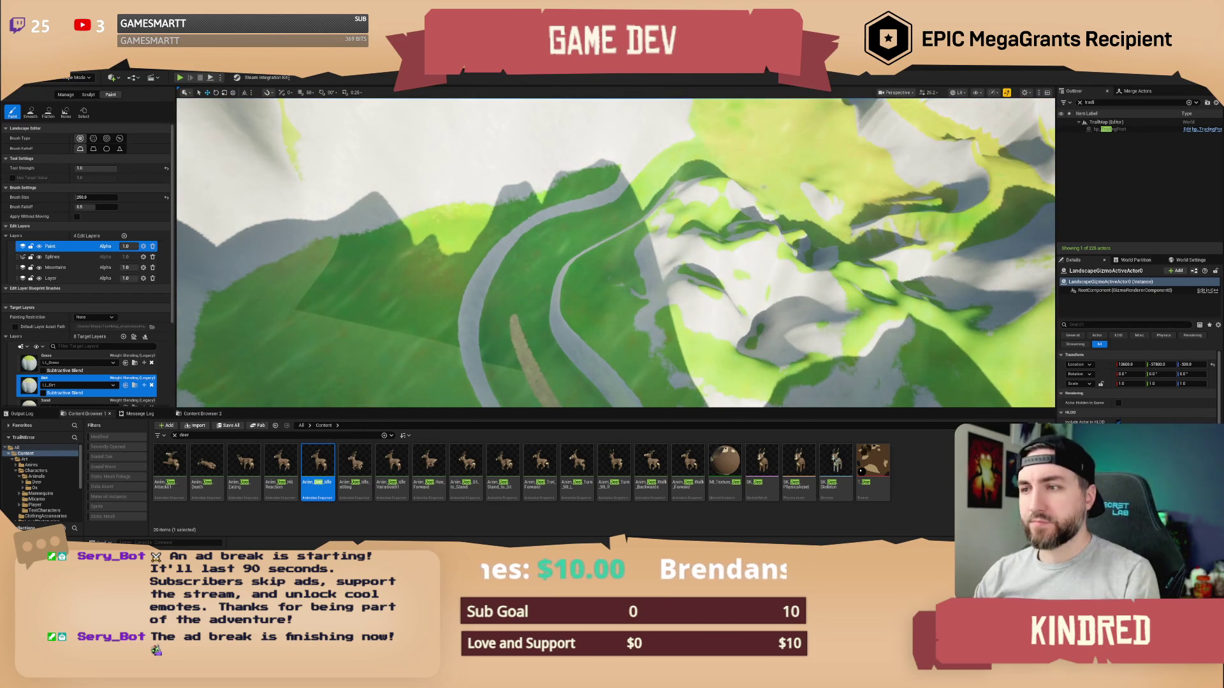
# Paint tan dirt strokes down-right, across the terrain, and up-right along the slope
pyautogui.scroll(3, 802, 220)
pyautogui.moveTo(526, 229)
pyautogui.mouseDown()
pyautogui.moveTo(527, 272)
pyautogui.moveTo(676, 243)
pyautogui.moveTo(633, 234)
pyautogui.moveTo(536, 265)
pyautogui.mouseUp()
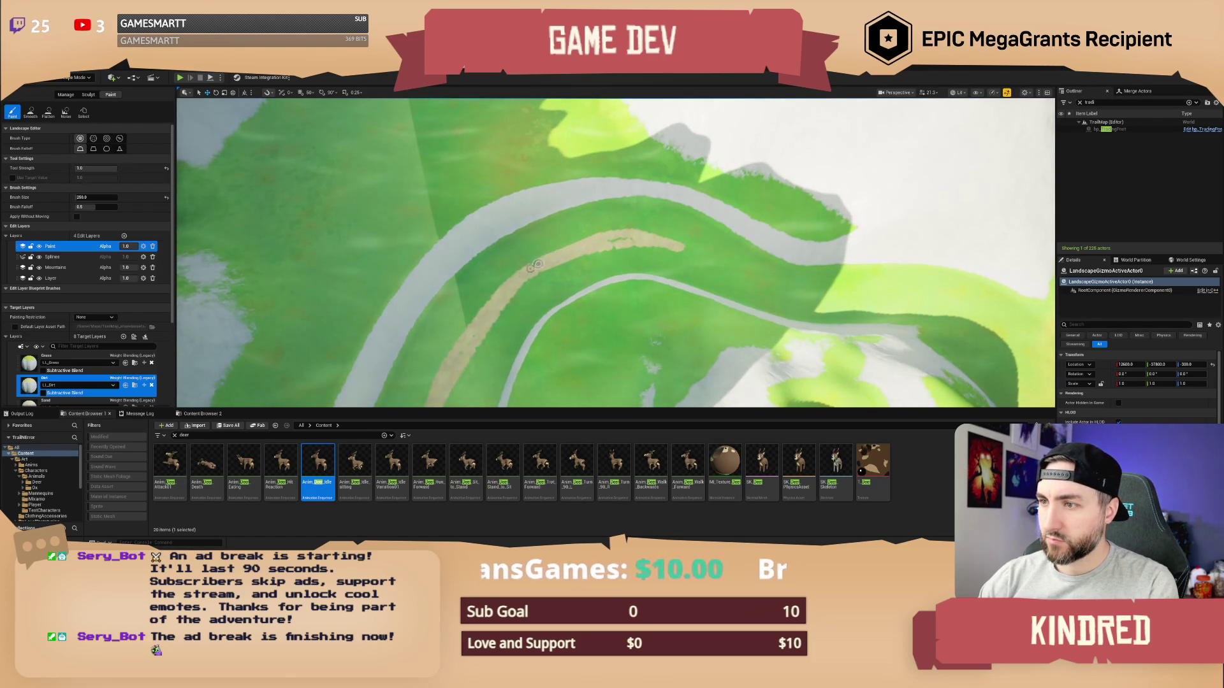
pyautogui.moveTo(630, 244)
pyautogui.mouseDown()
pyautogui.moveTo(724, 275)
pyautogui.moveTo(540, 226)
pyautogui.moveTo(732, 274)
pyautogui.moveTo(765, 300)
pyautogui.mouseUp()
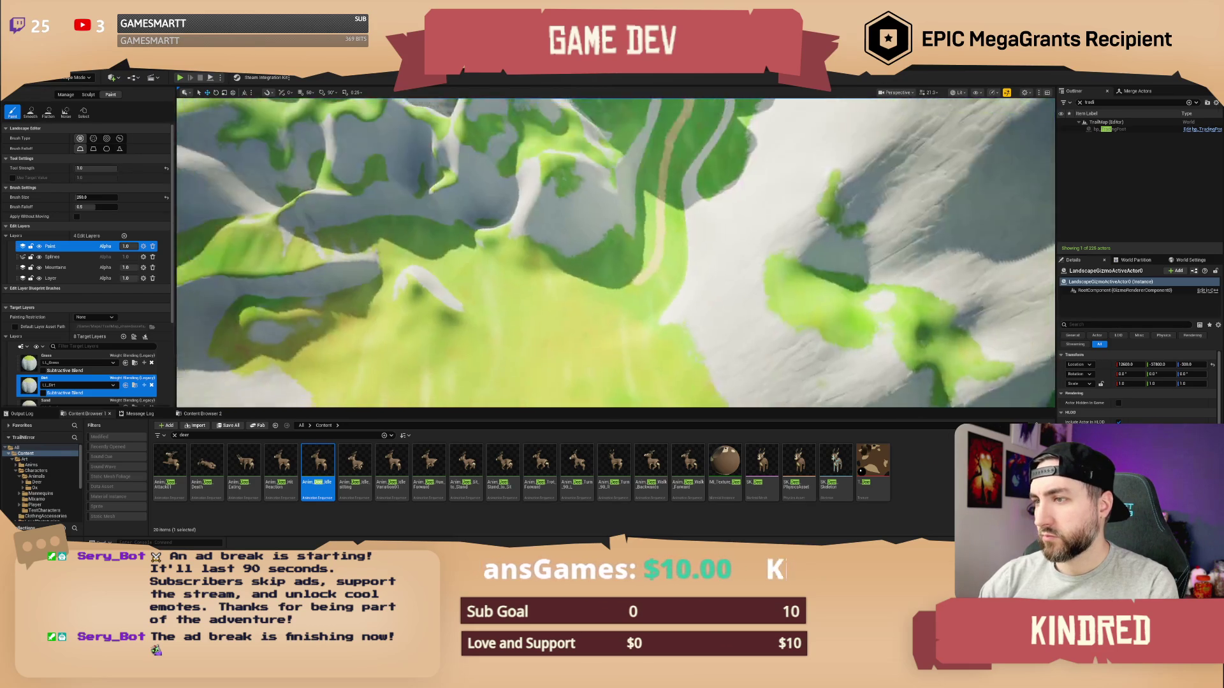
pyautogui.moveTo(573, 255); pyautogui.dragTo(461, 239)
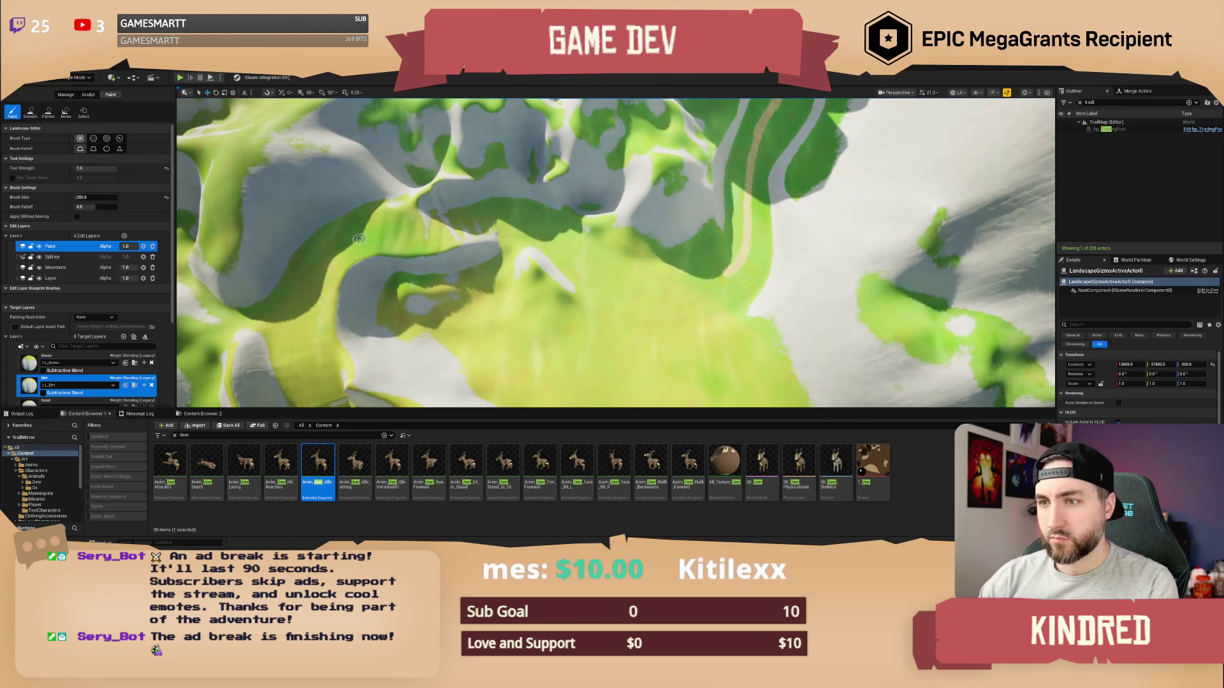
pyautogui.moveTo(359, 238)
pyautogui.mouseDown()
pyautogui.moveTo(519, 222)
pyautogui.moveTo(639, 282)
pyautogui.moveTo(715, 275)
pyautogui.mouseUp()
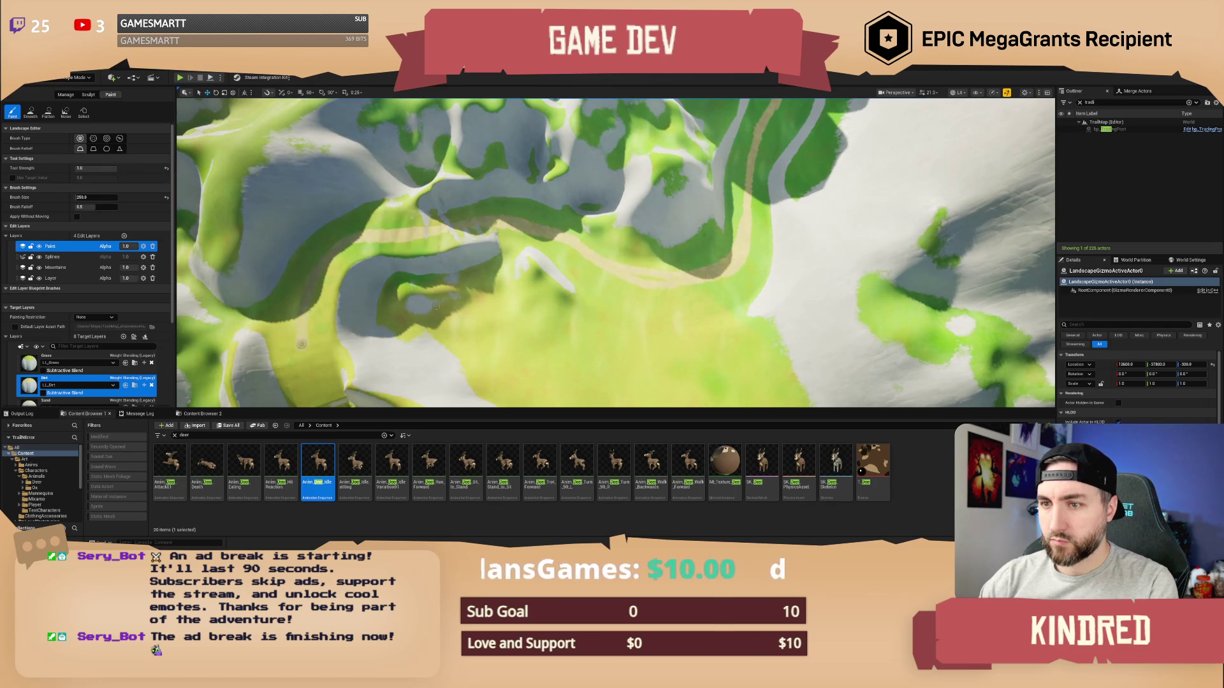
pyautogui.moveTo(302, 312); pyautogui.dragTo(357, 294)
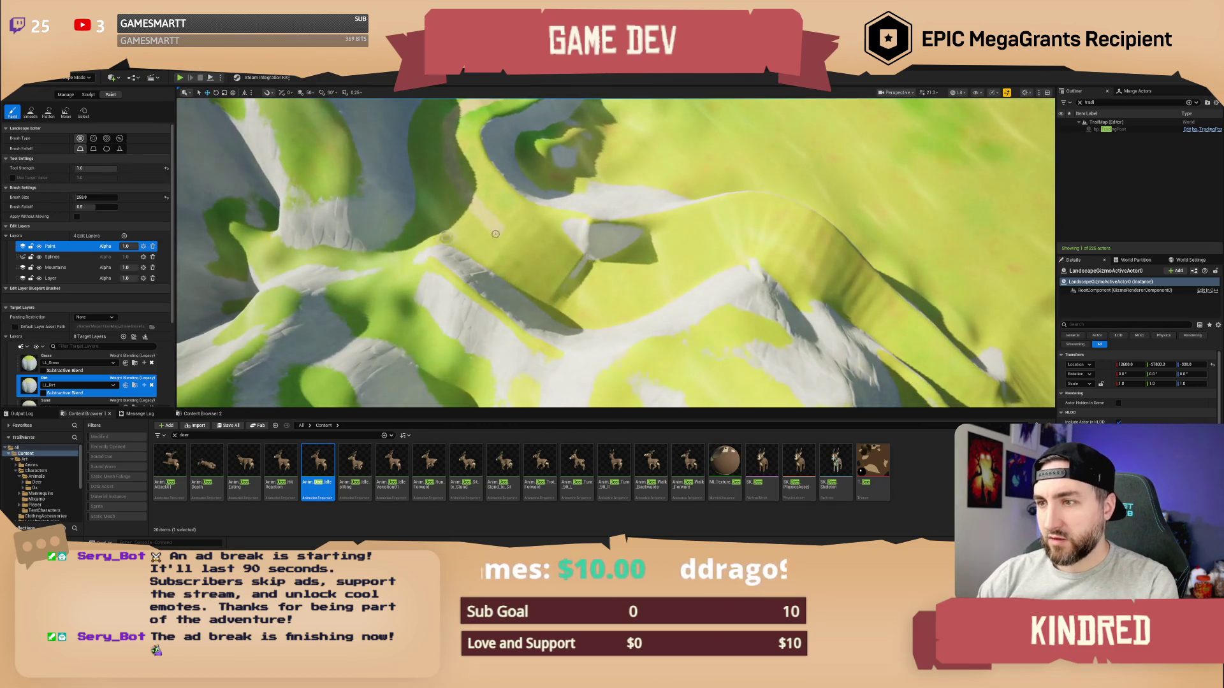
pyautogui.moveTo(558, 276)
pyautogui.mouseDown()
pyautogui.moveTo(651, 281)
pyautogui.moveTo(734, 234)
pyautogui.moveTo(817, 264)
pyautogui.mouseUp()
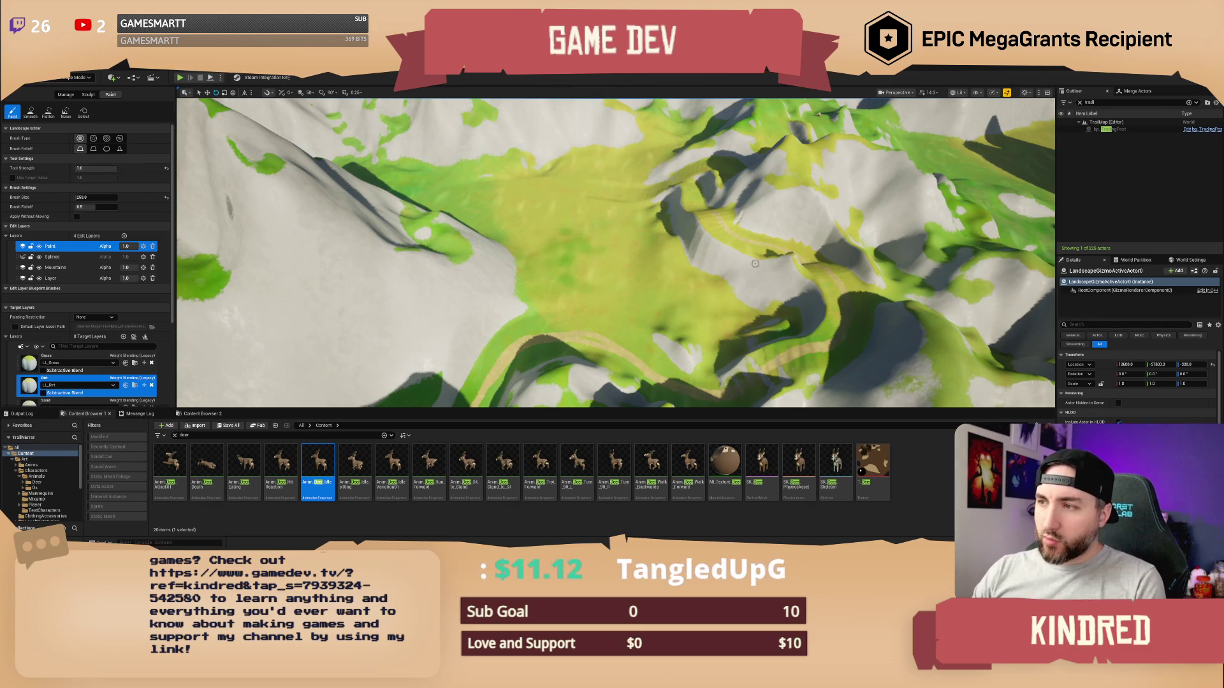
# Fly the viewport over the landscape, adjusting camera speed, and turn toward the forested village
pyautogui.scroll(3, 755, 263)
pyautogui.press('w')
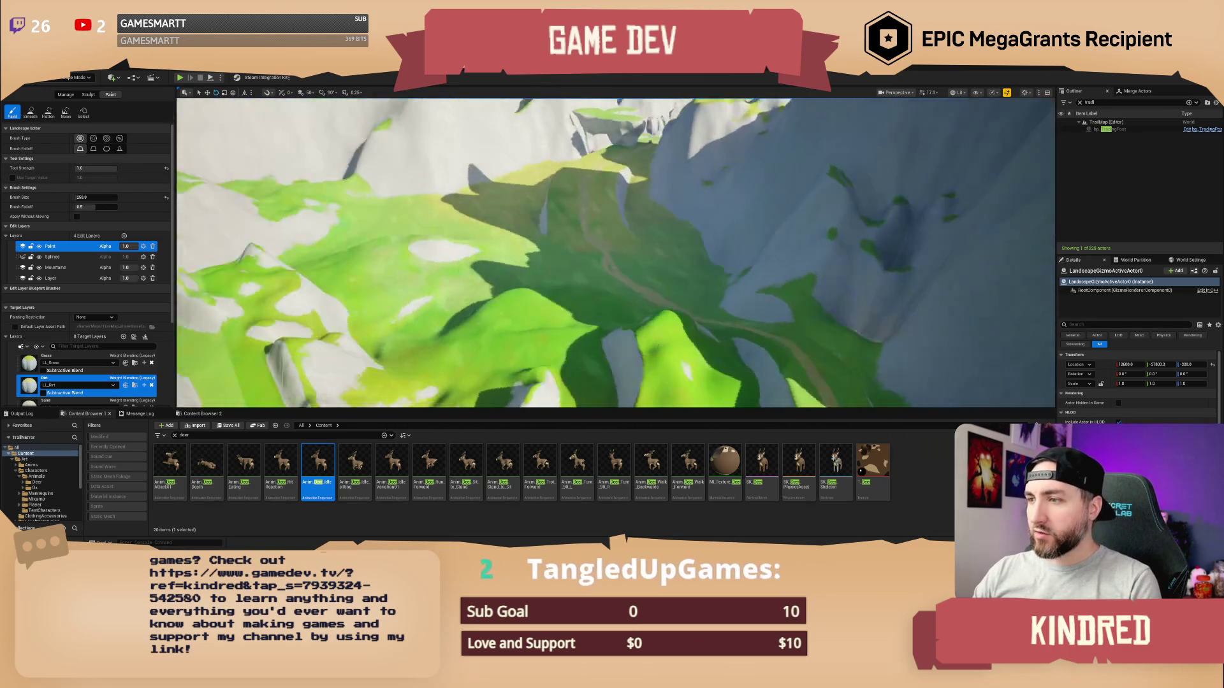
pyautogui.scroll(-2, 616, 253)
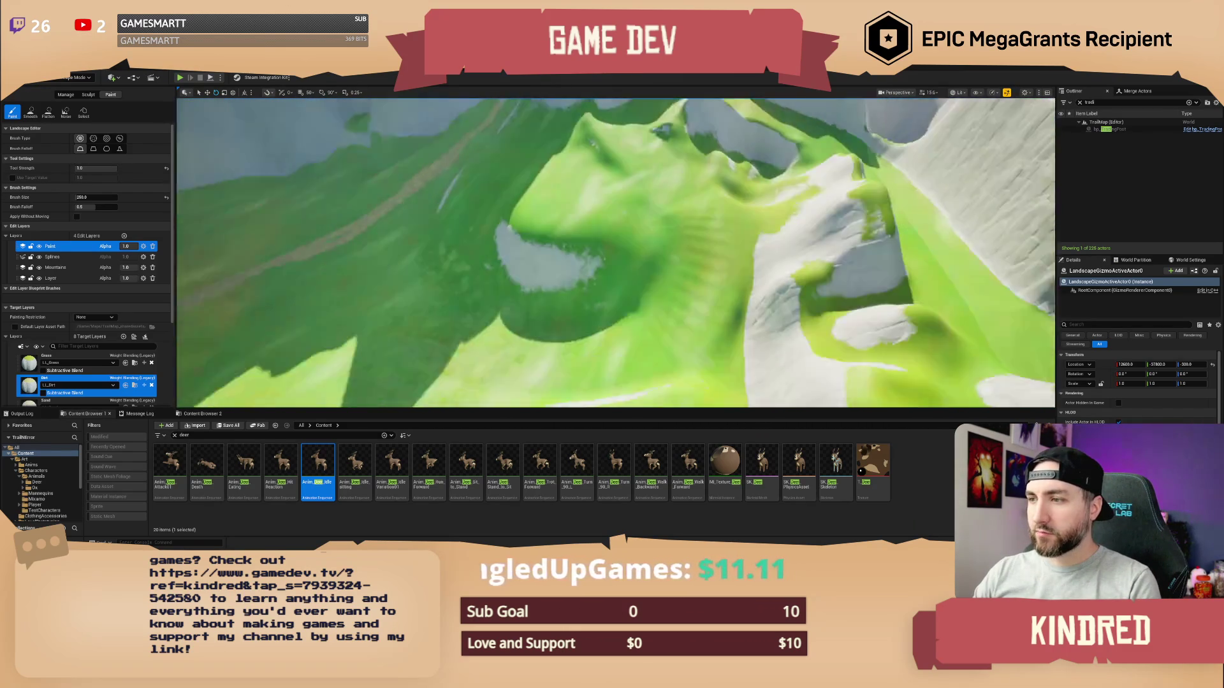
pyautogui.press('s')
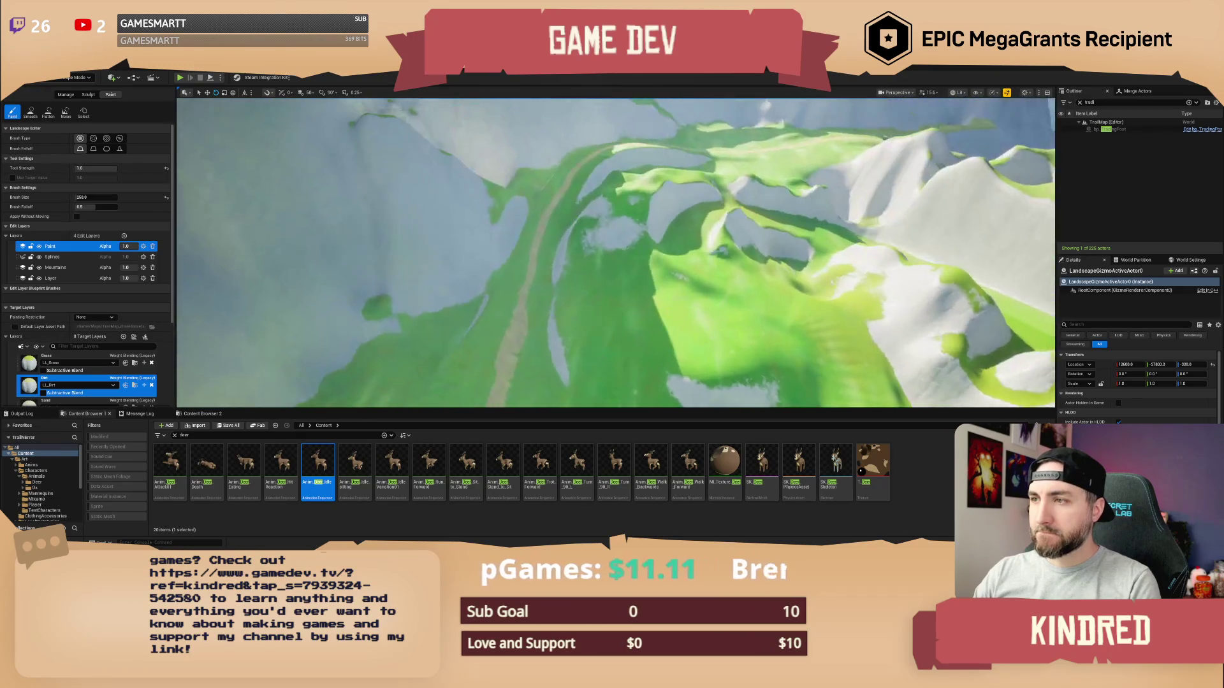
pyautogui.scroll(4, 616, 253)
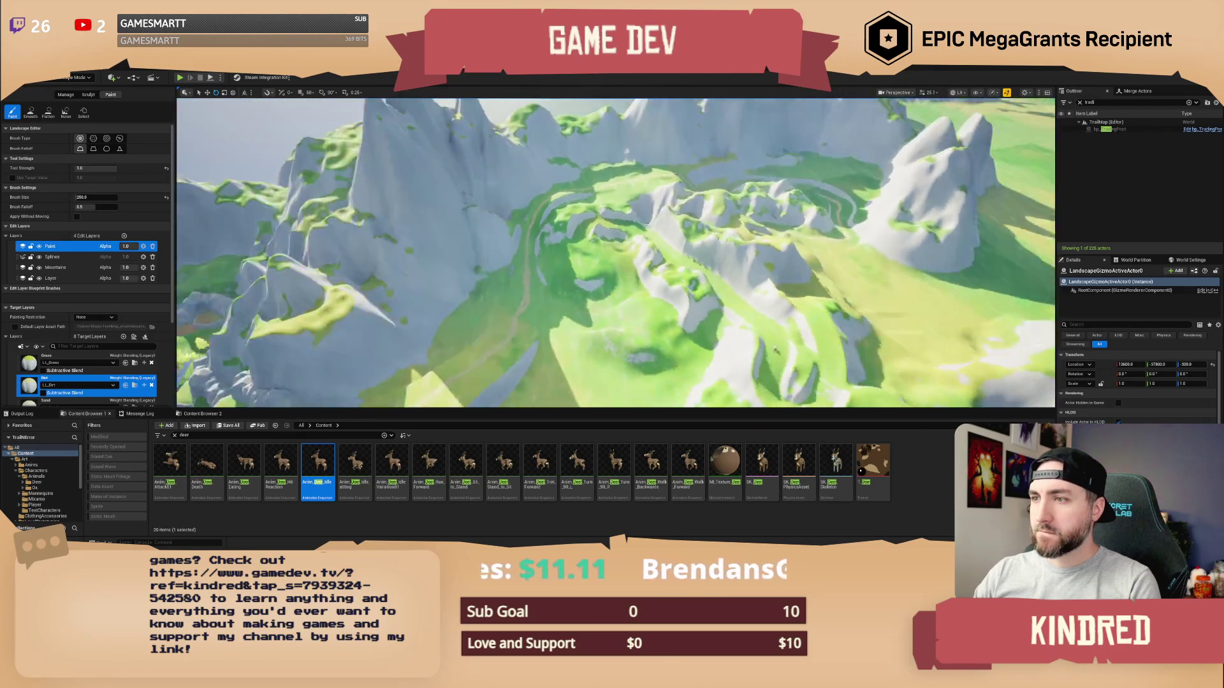
pyautogui.press('a')
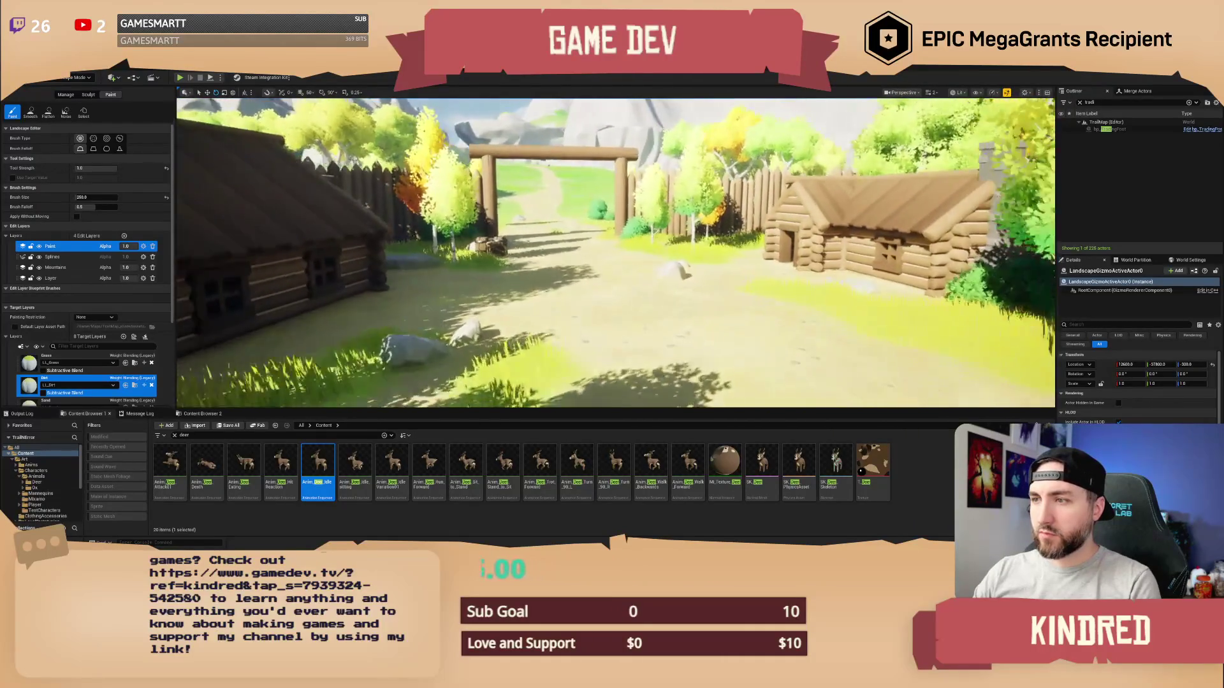
# Fly around the cabin's barrels to the village gate, then follow the dirt path beyond it
pyautogui.press('d')
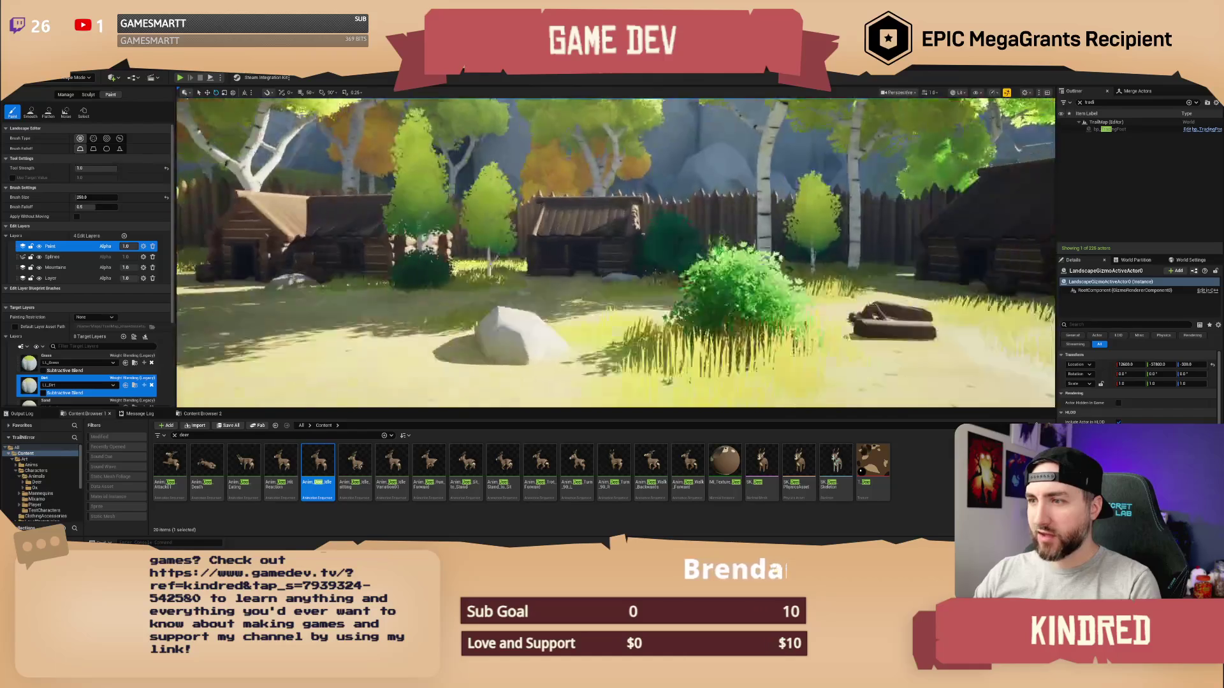
pyautogui.press('a')
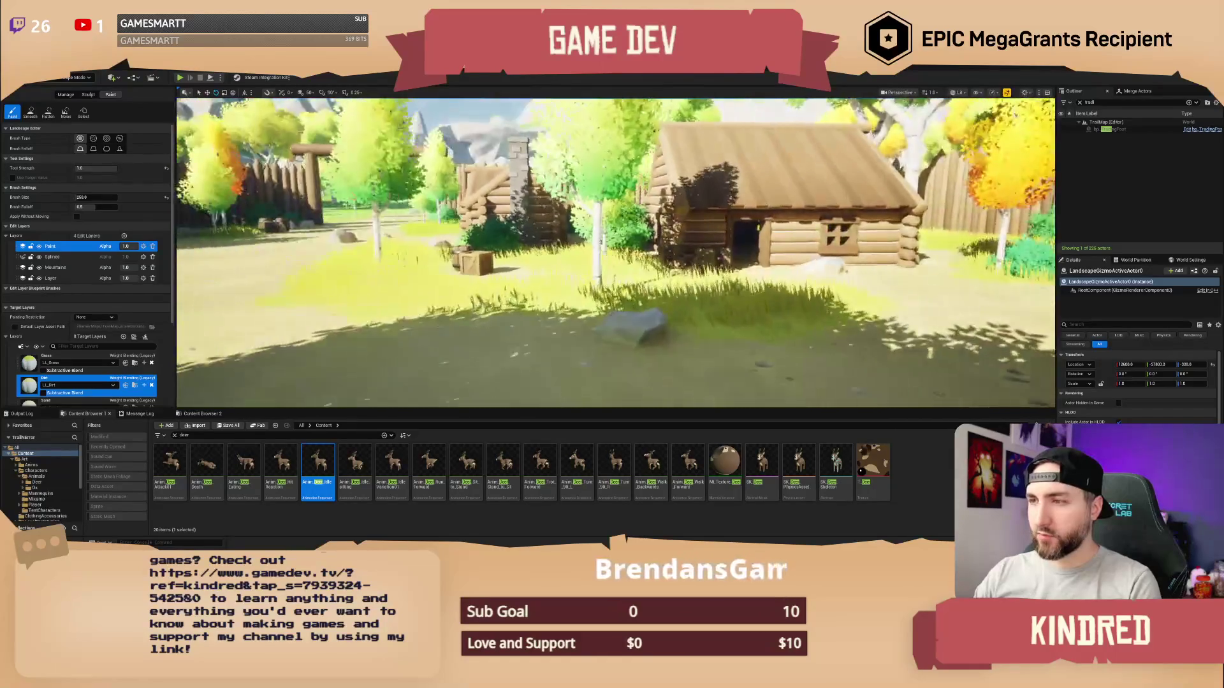
pyautogui.press('w')
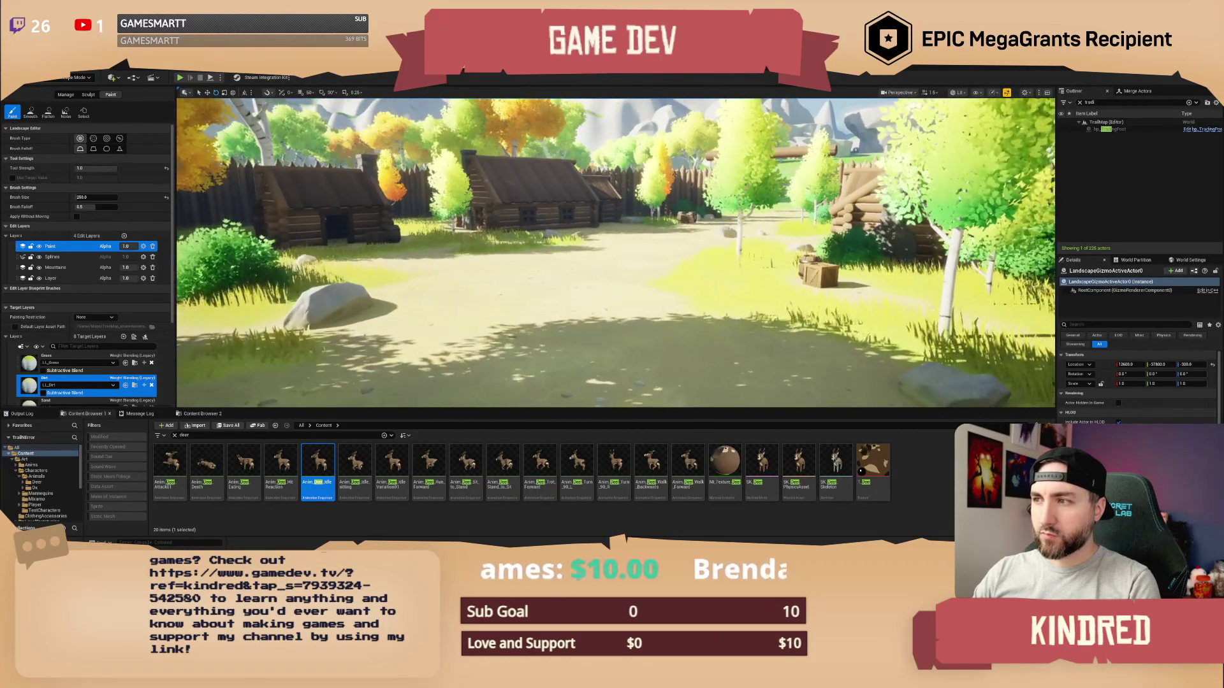
pyautogui.press('s')
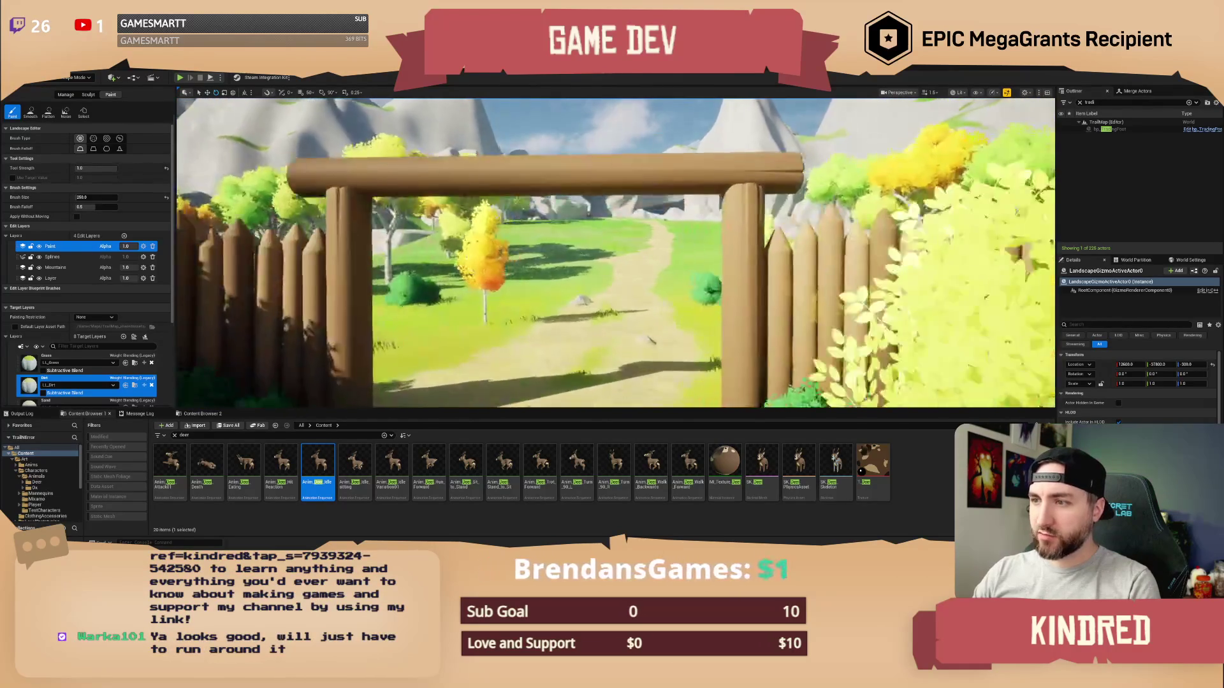
pyautogui.press('w')
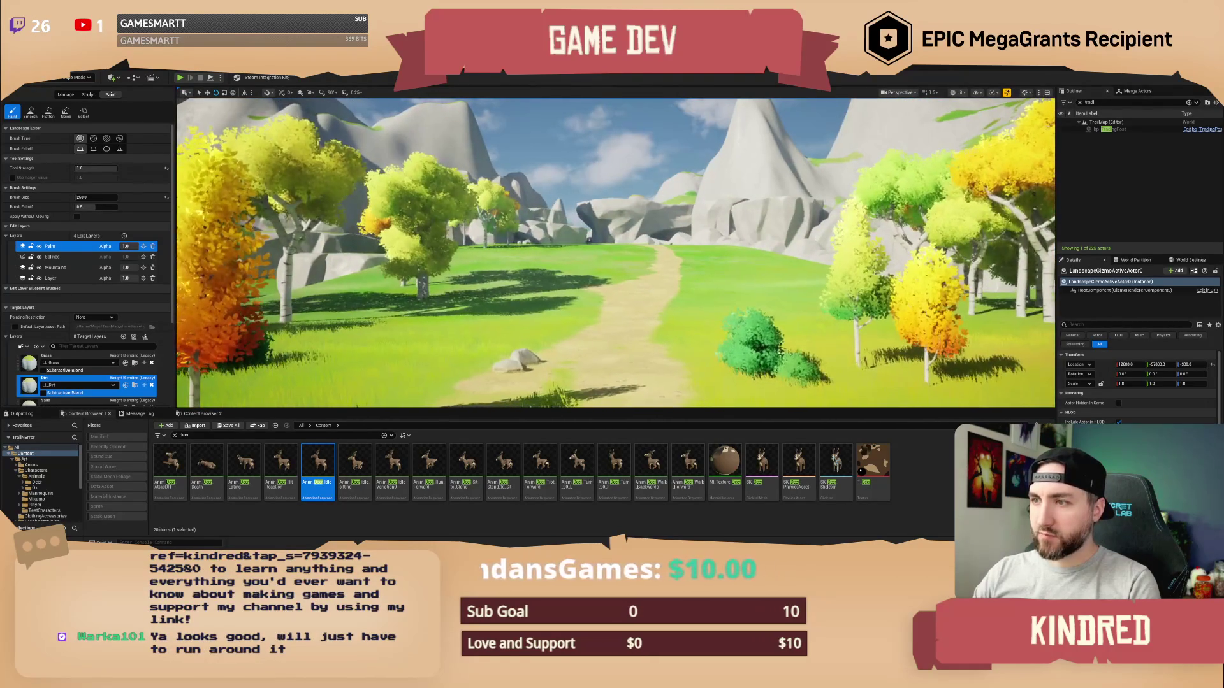
pyautogui.press('e')
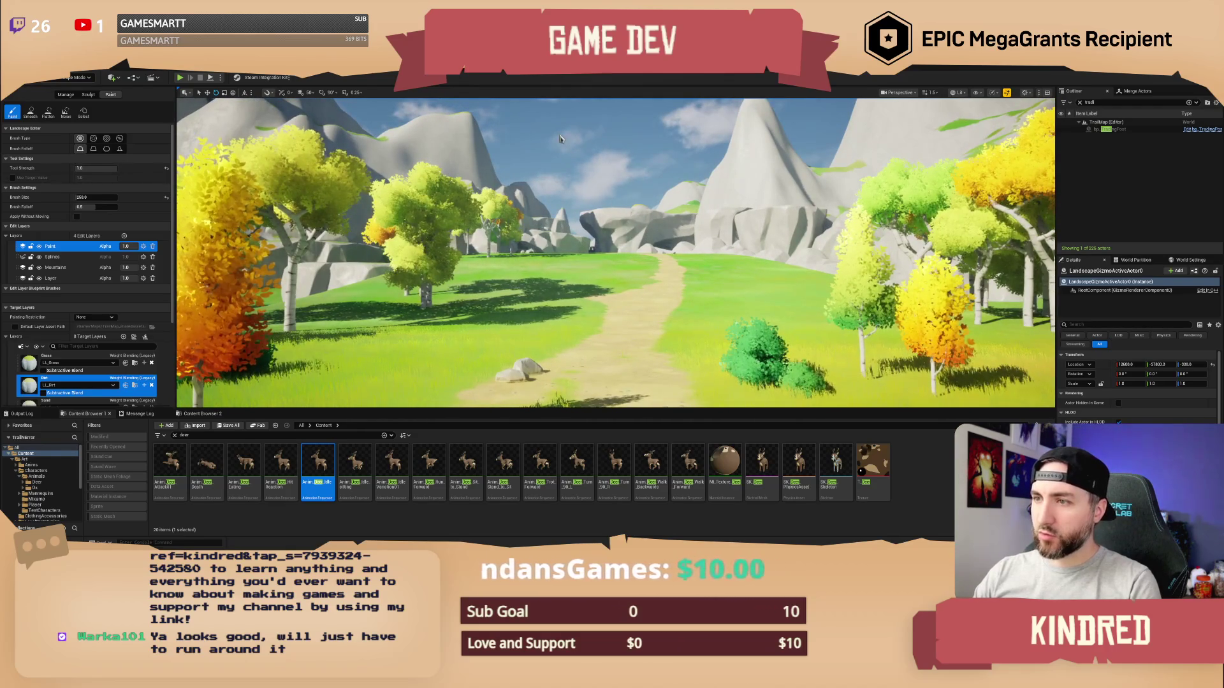
pyautogui.moveTo(528, 190); pyautogui.dragTo(606, 194)
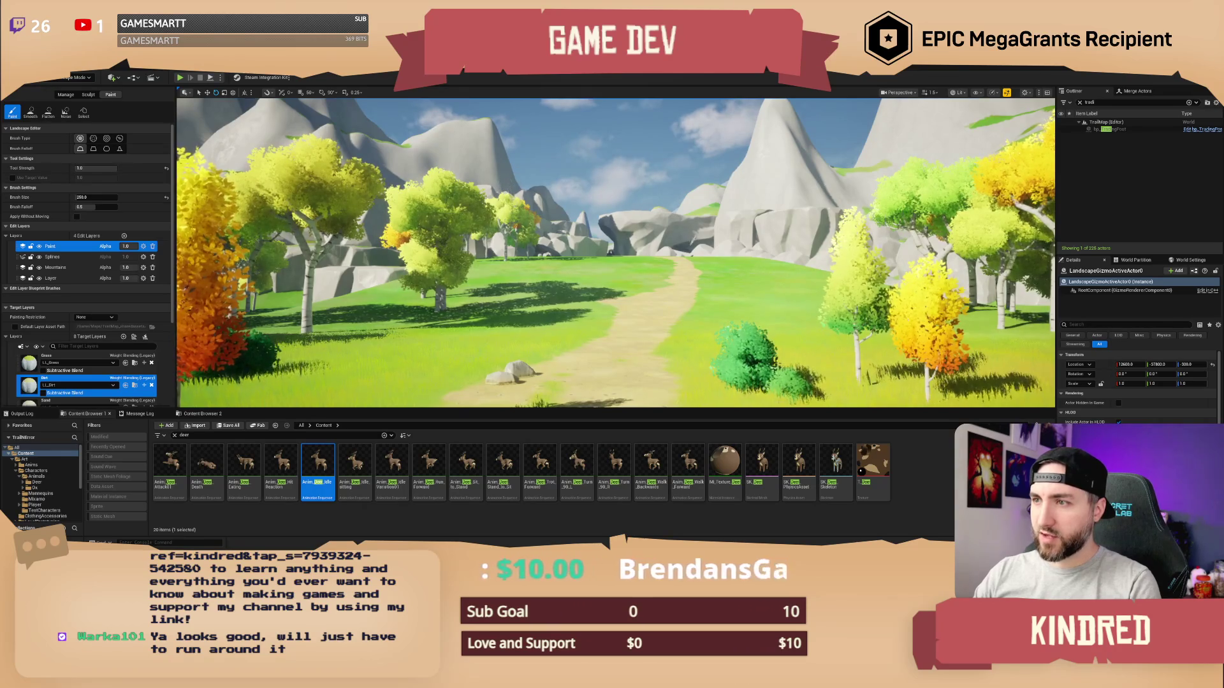
# Fly low over the rocks and trees, then frame the fenced clearing and the dirt path climbing the valley
pyautogui.press('w')
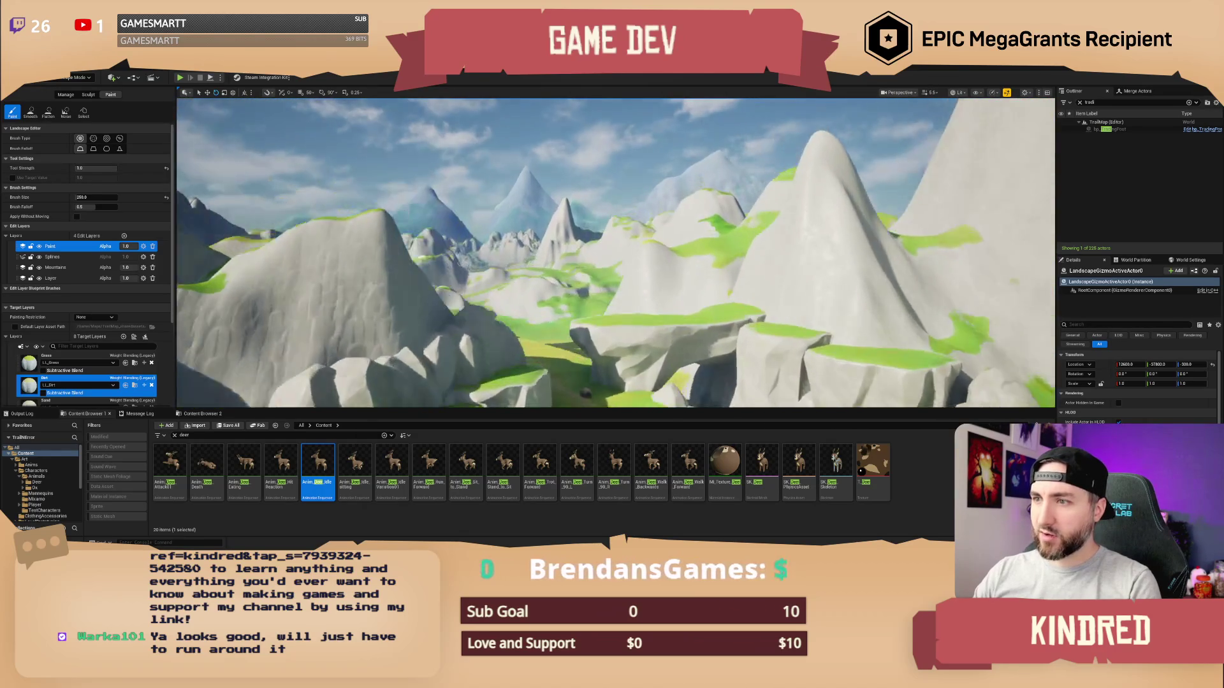
pyautogui.press('w')
pyautogui.press('w')
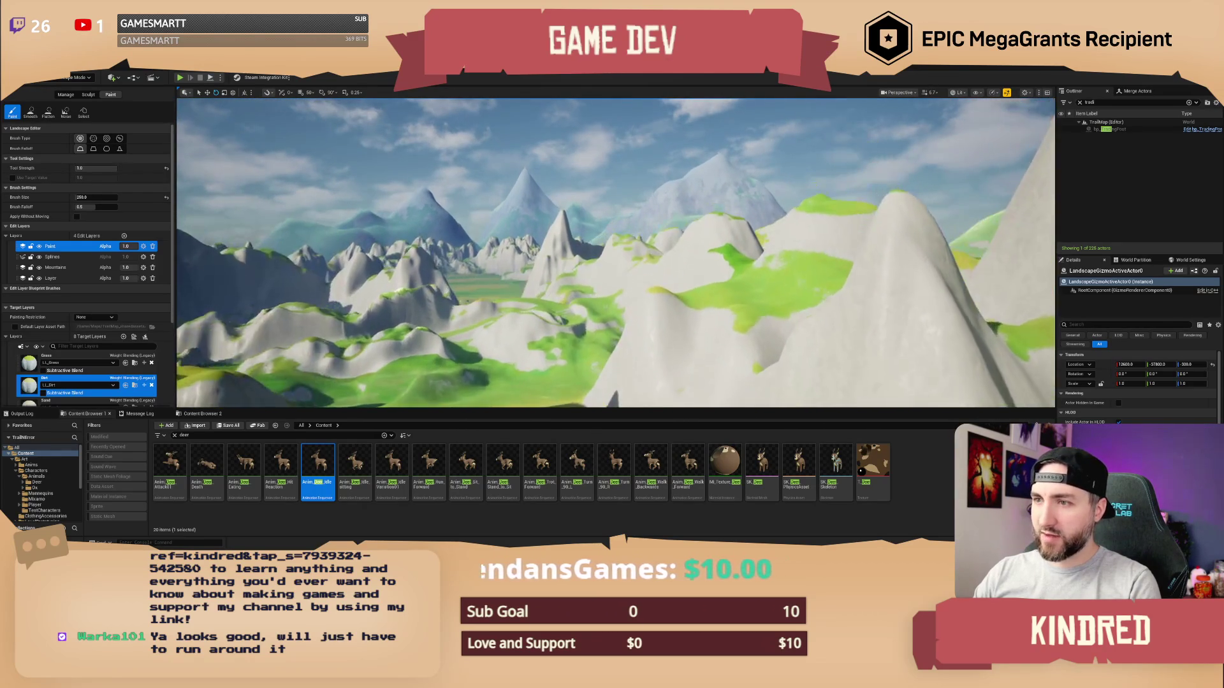
pyautogui.press('w')
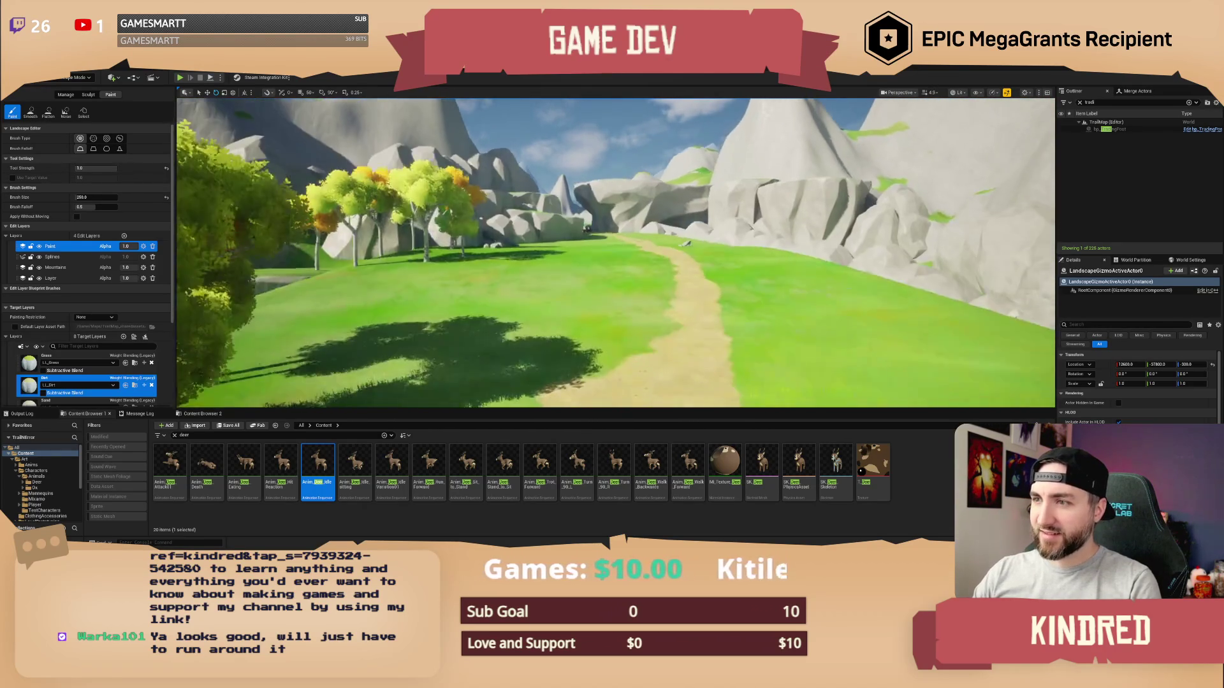
pyautogui.press('w')
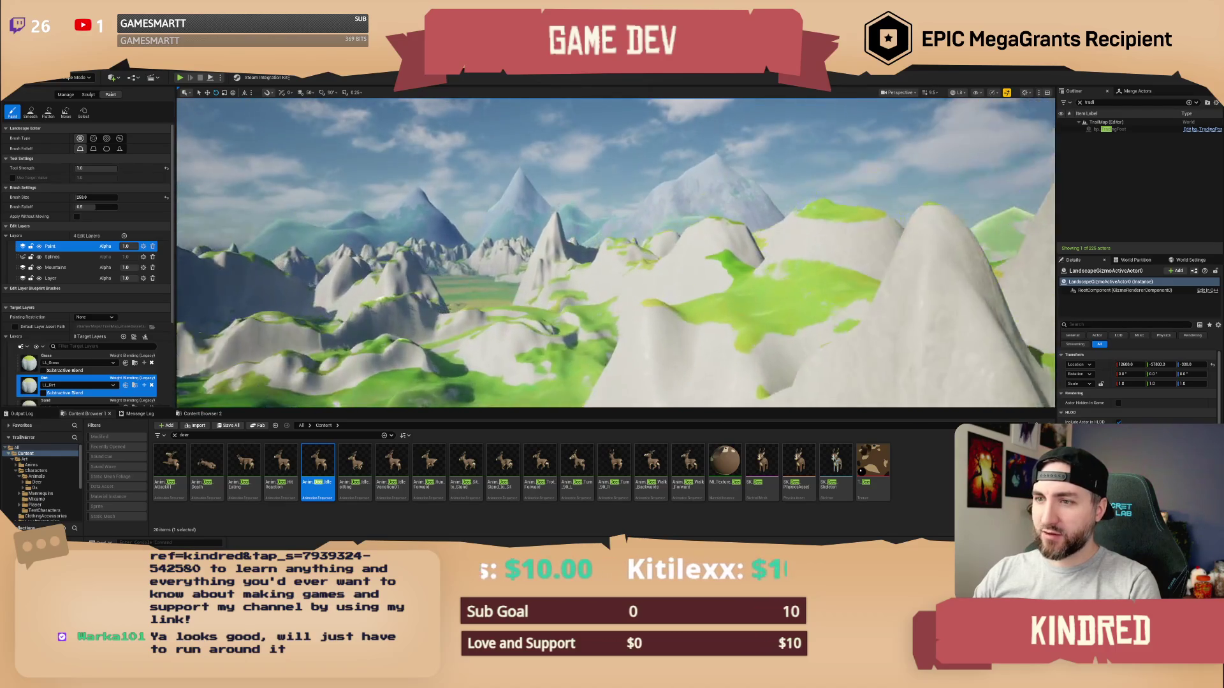
pyautogui.press('w')
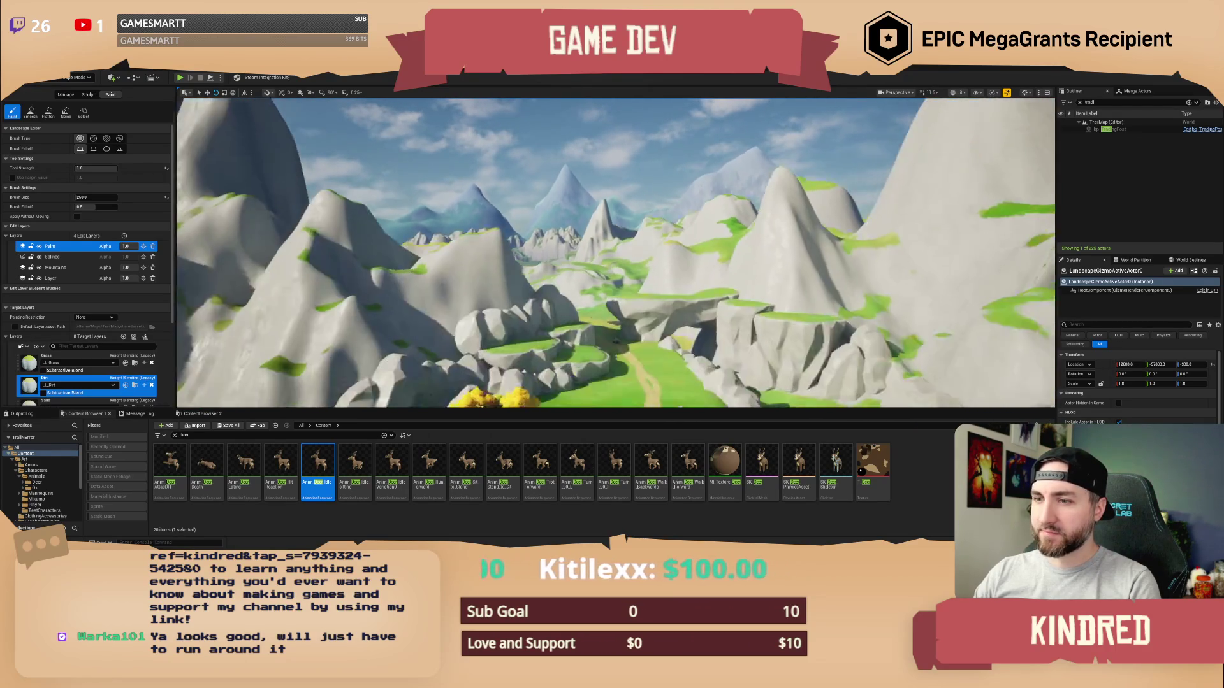
pyautogui.press('w')
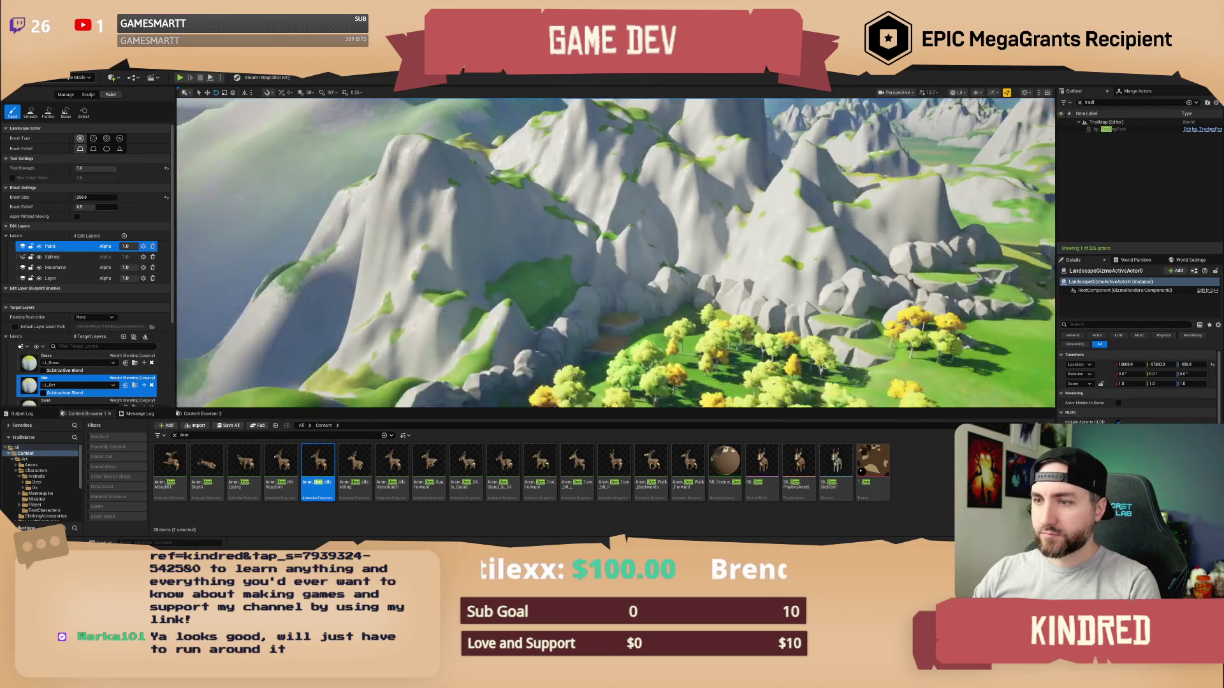
pyautogui.press('w')
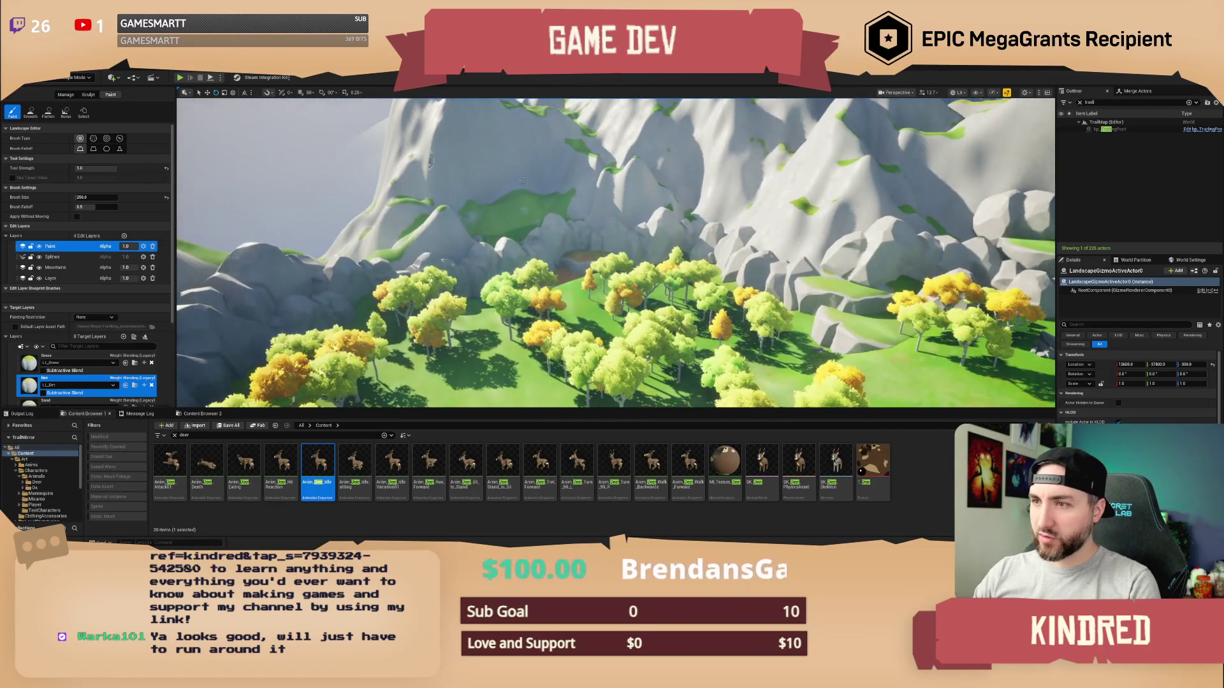
pyautogui.press('w')
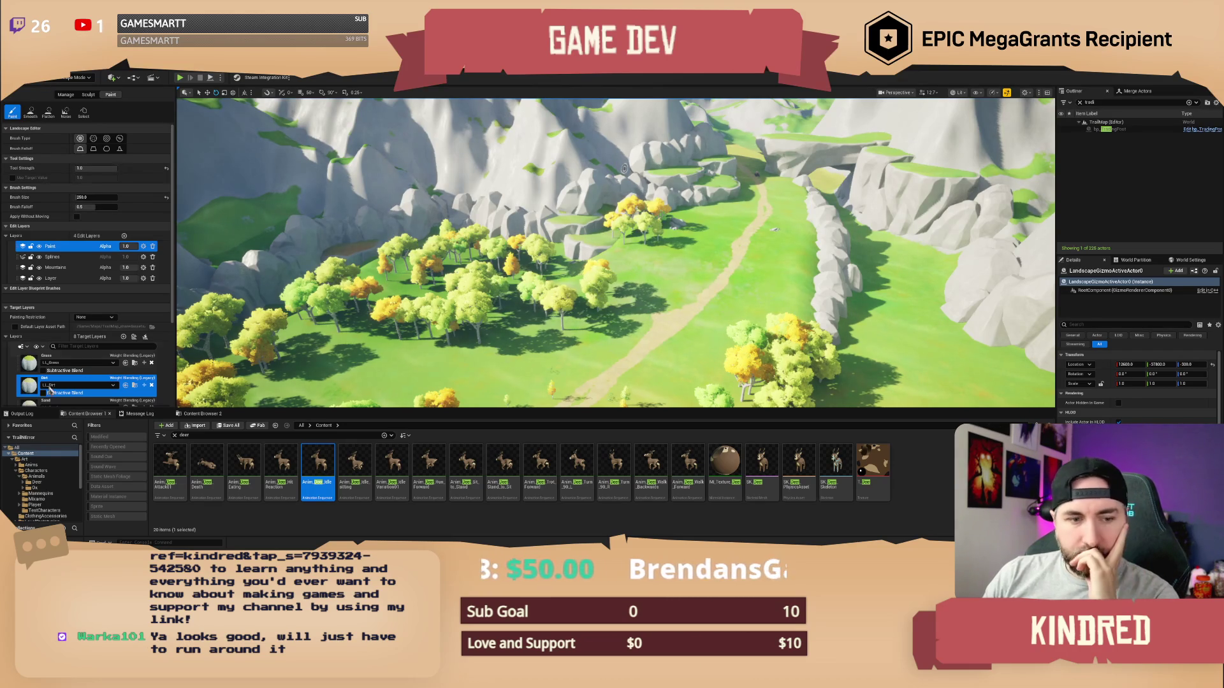
pyautogui.moveTo(774, 272)
pyautogui.mouseDown()
pyautogui.moveTo(774, 331)
pyautogui.moveTo(773, 315)
pyautogui.mouseUp()
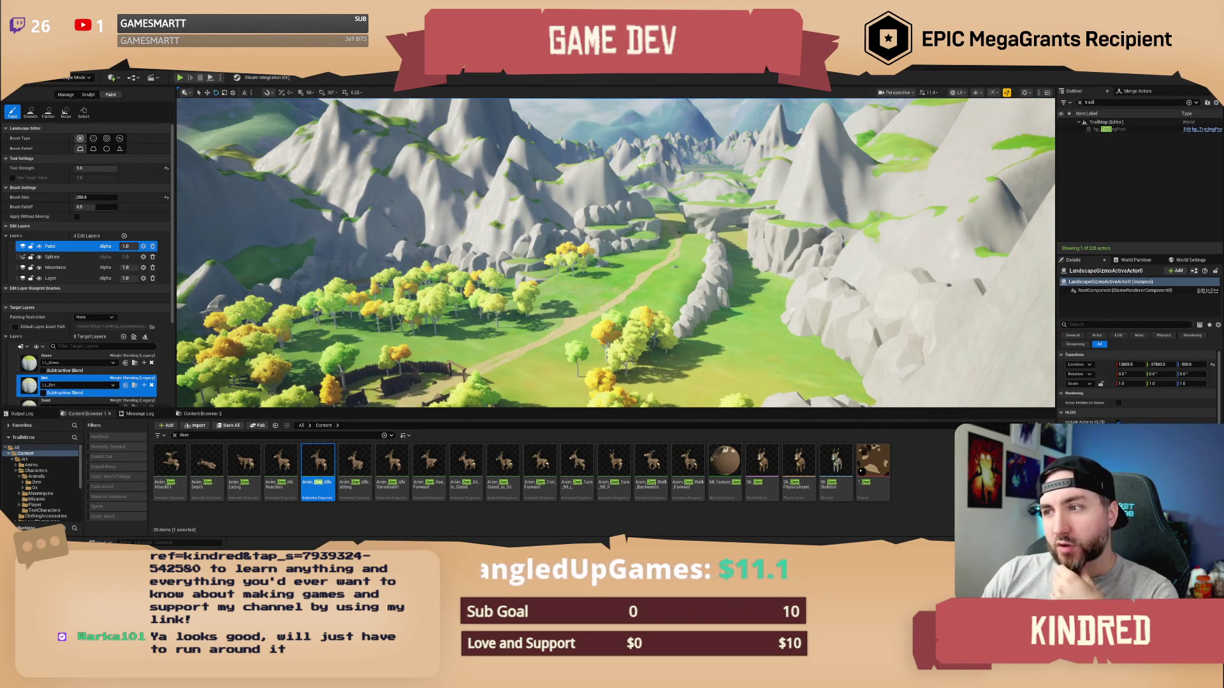
pyautogui.moveTo(774, 316); pyautogui.dragTo(773, 269)
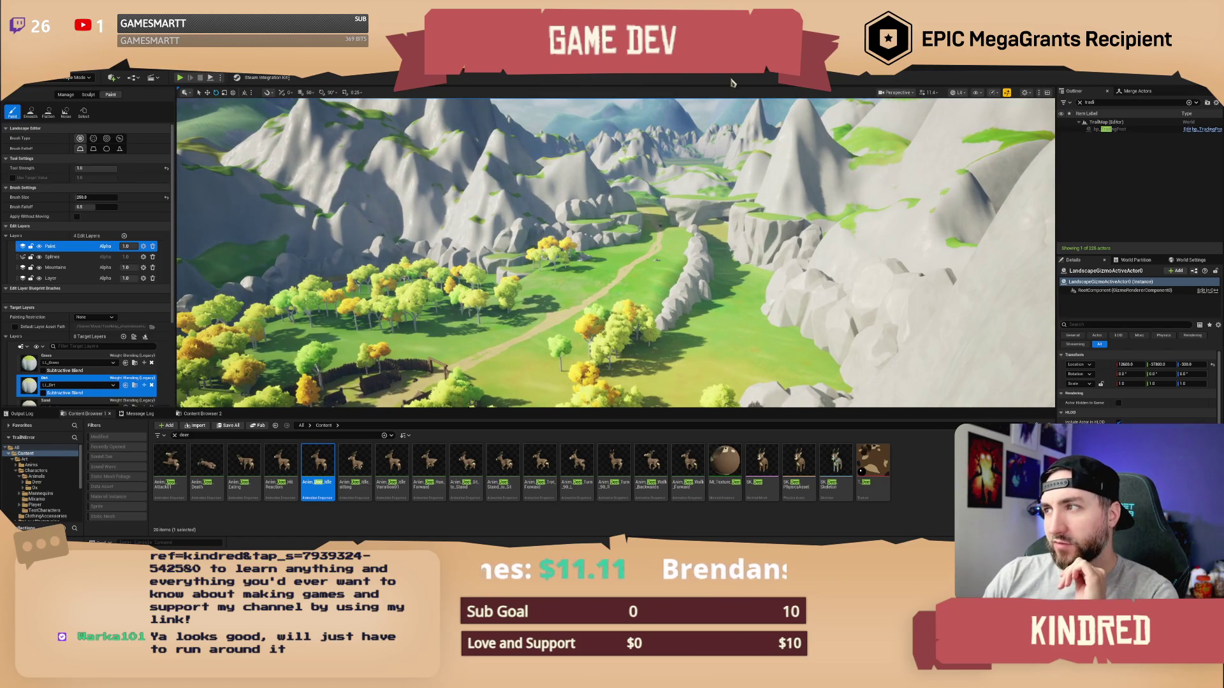